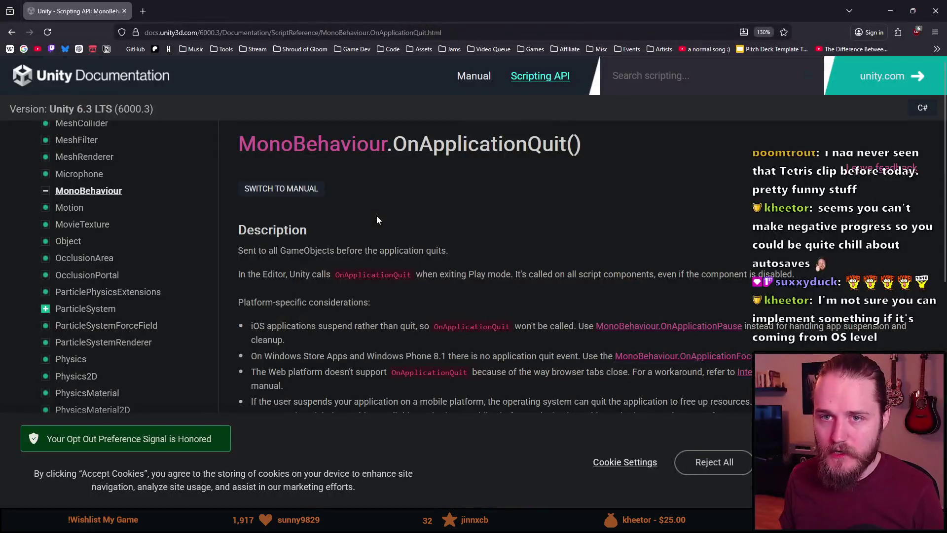
Highlight the OnApplicationQuit docs sentences on GameObjects, script components and disabled components while reading
{"action": "scroll", "coordinate": [377, 218], "scroll_direction": "down", "scroll_amount": 2}
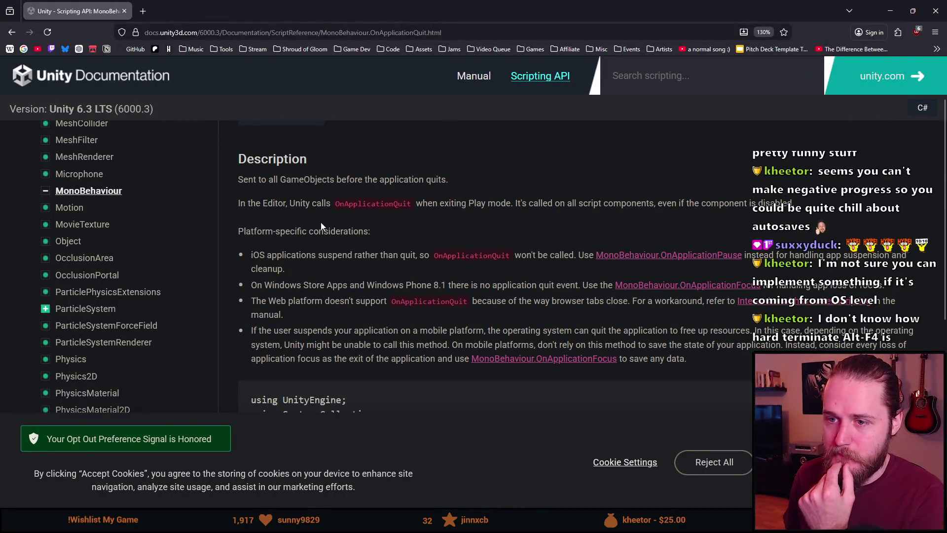
{"action": "mouse_move", "coordinate": [248, 180]}
{"action": "left_mouse_down"}
{"action": "mouse_move", "coordinate": [275, 190]}
{"action": "mouse_move", "coordinate": [358, 188]}
{"action": "left_mouse_up"}
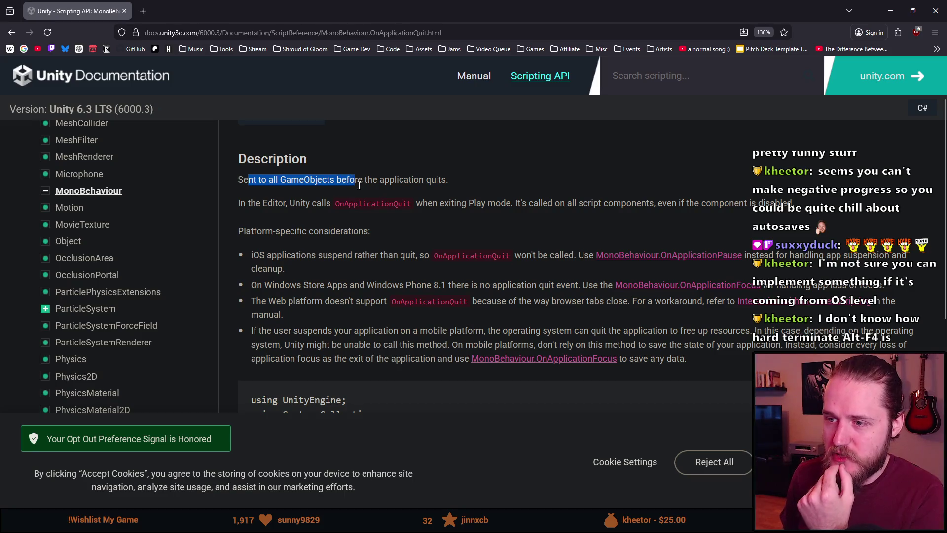
{"action": "double_click", "coordinate": [395, 180]}
{"action": "double_click", "coordinate": [429, 180]}
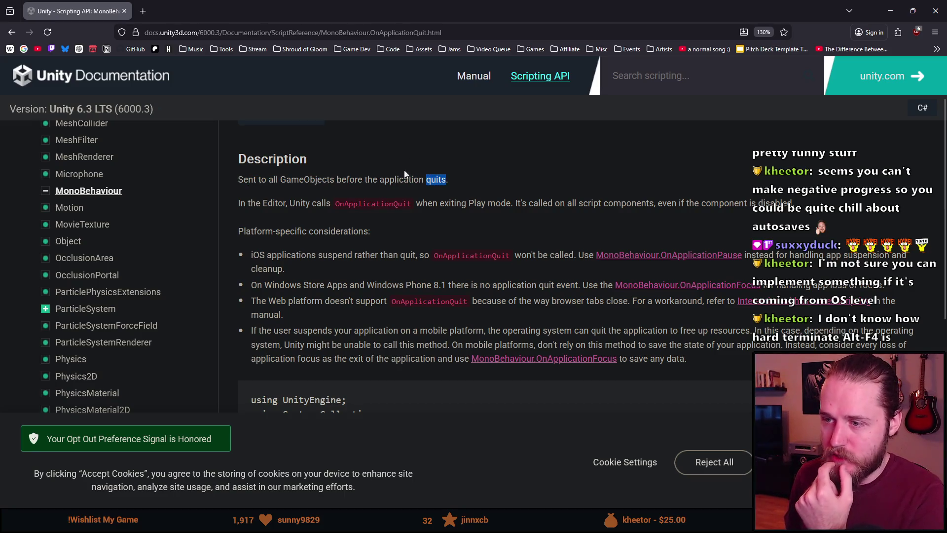
{"action": "scroll", "coordinate": [403, 168], "scroll_direction": "down", "scroll_amount": 2}
{"action": "scroll", "coordinate": [289, 169], "scroll_direction": "up", "scroll_amount": 2}
{"action": "mouse_move", "coordinate": [250, 203]}
{"action": "left_mouse_down"}
{"action": "mouse_move", "coordinate": [300, 209]}
{"action": "mouse_move", "coordinate": [352, 152]}
{"action": "left_mouse_up"}
{"action": "scroll", "coordinate": [300, 209], "scroll_direction": "down", "scroll_amount": 2}
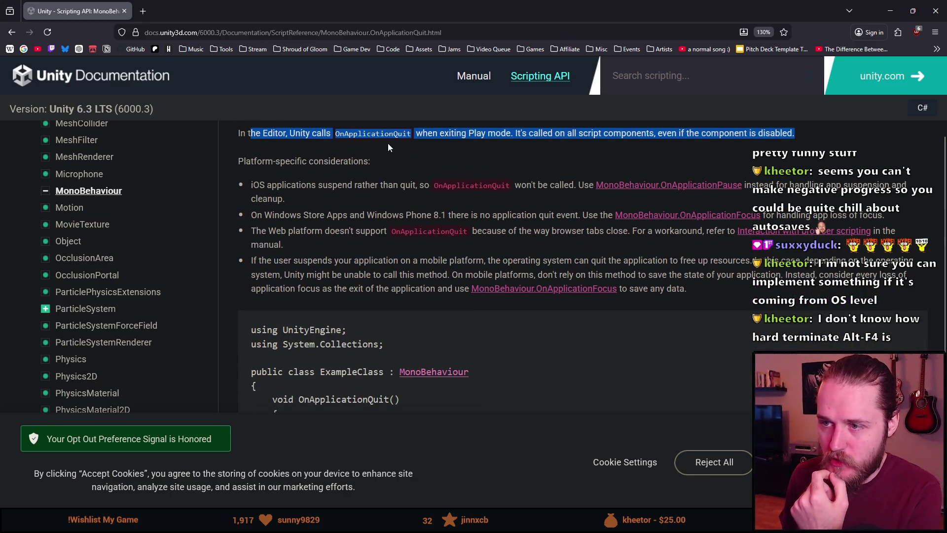
{"action": "left_click", "coordinate": [459, 136]}
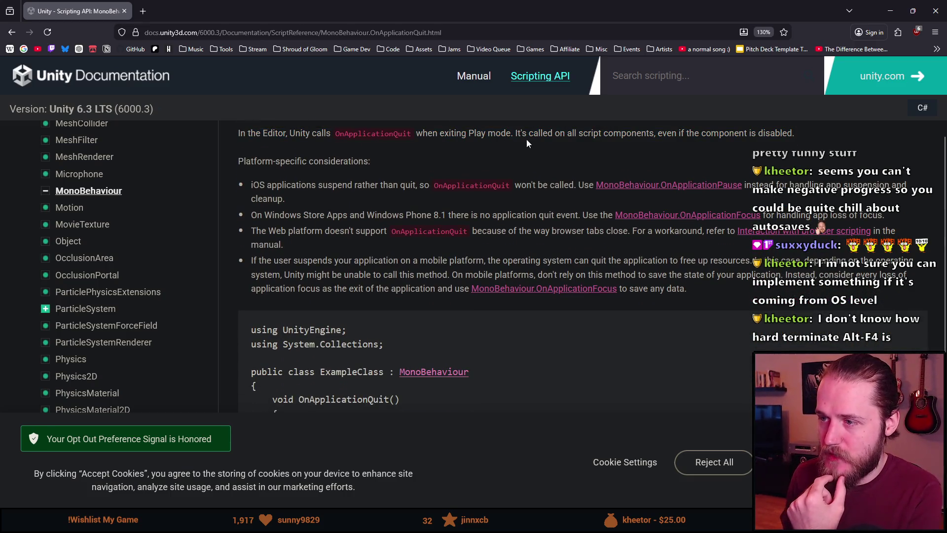
{"action": "mouse_move", "coordinate": [528, 133]}
{"action": "left_mouse_down"}
{"action": "mouse_move", "coordinate": [794, 134]}
{"action": "mouse_move", "coordinate": [651, 134]}
{"action": "mouse_move", "coordinate": [746, 138]}
{"action": "left_mouse_up"}
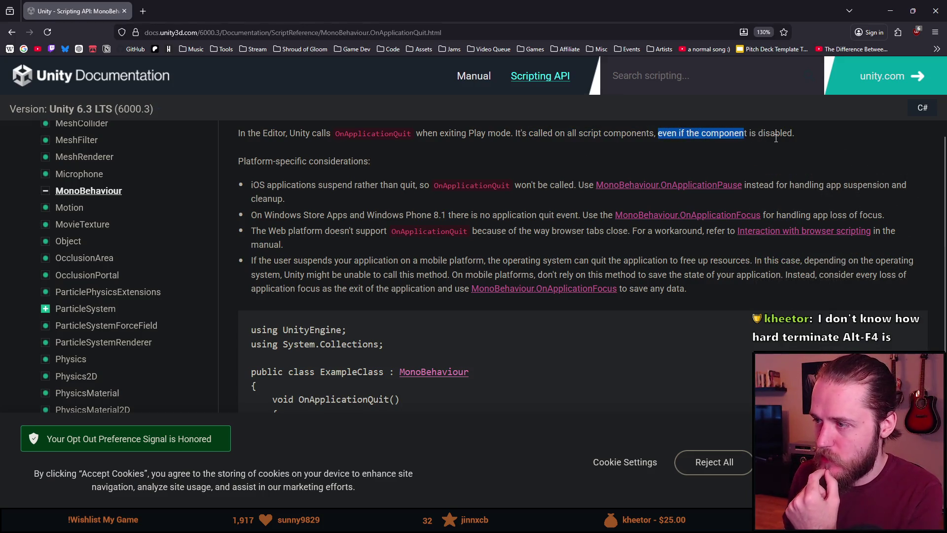
{"action": "double_click", "coordinate": [769, 135]}
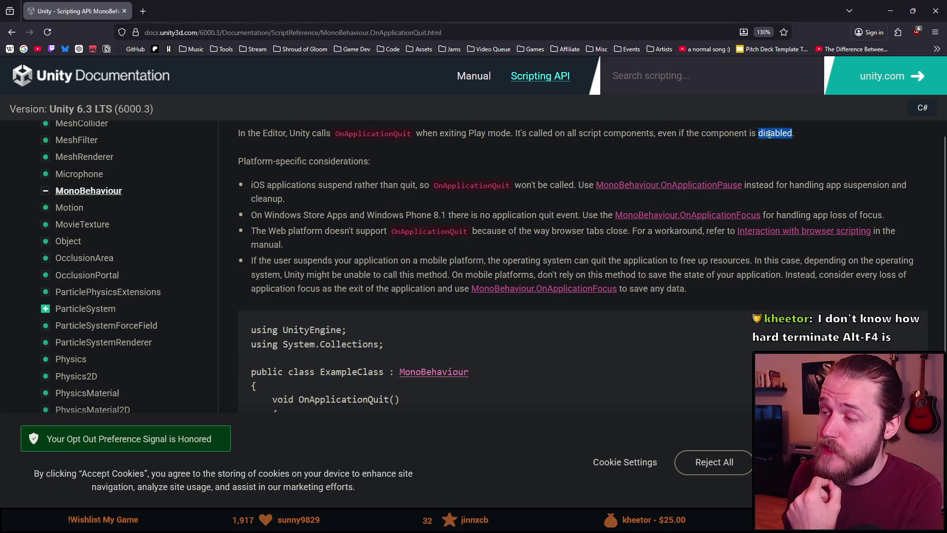
{"action": "scroll", "coordinate": [439, 215], "scroll_direction": "up", "scroll_amount": 2}
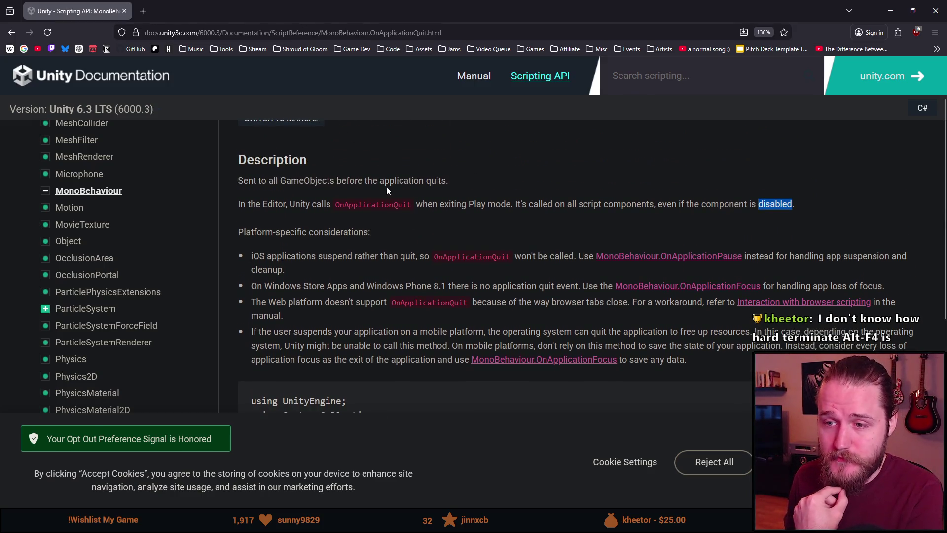
{"action": "mouse_move", "coordinate": [649, 205]}
{"action": "left_mouse_down"}
{"action": "mouse_move", "coordinate": [748, 228]}
{"action": "mouse_move", "coordinate": [638, 208]}
{"action": "mouse_move", "coordinate": [548, 207]}
{"action": "mouse_move", "coordinate": [549, 216]}
{"action": "mouse_move", "coordinate": [592, 227]}
{"action": "mouse_move", "coordinate": [645, 219]}
{"action": "left_mouse_up"}
{"action": "left_click", "coordinate": [524, 221]}
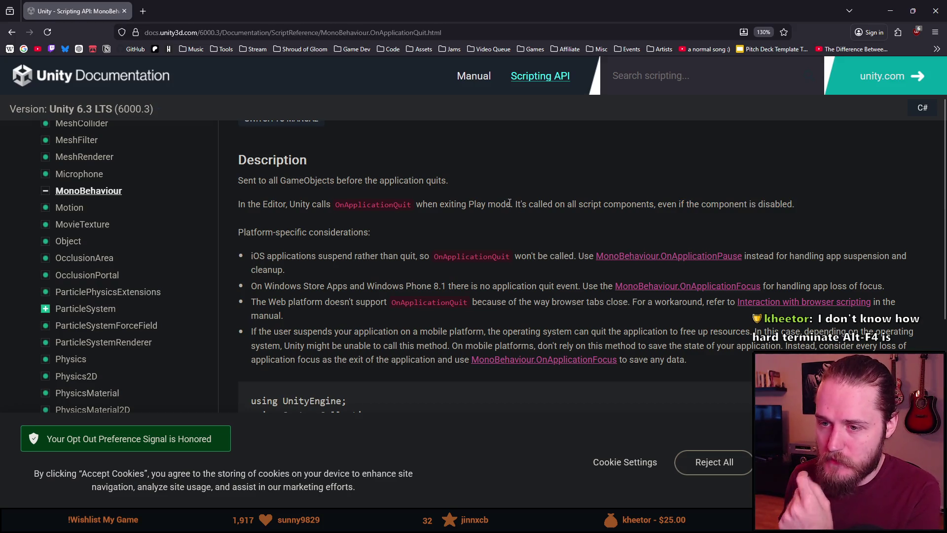
{"action": "scroll", "coordinate": [507, 200], "scroll_direction": "down", "scroll_amount": 2}
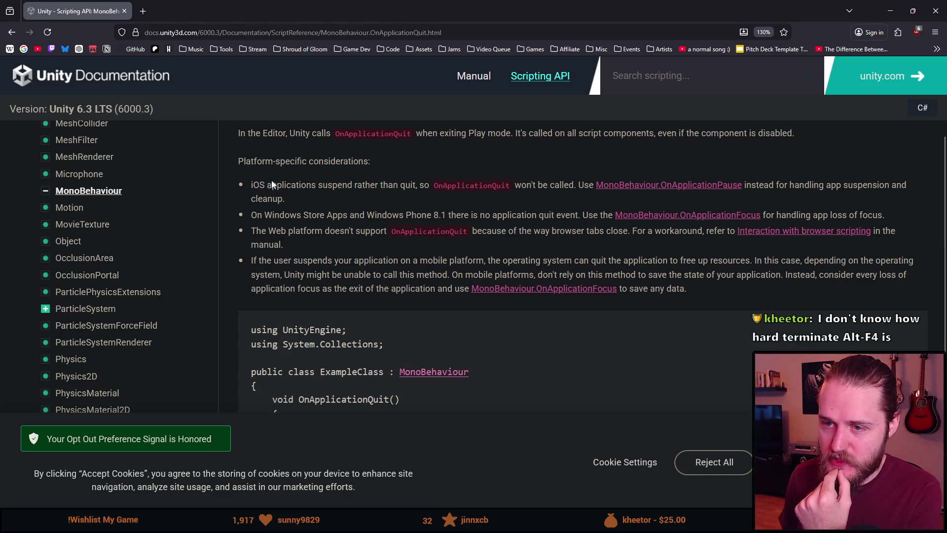
Highlight the iOS, Windows Store and mobile suspension platform notes about OnApplicationQuit not being called
{"action": "left_click_drag", "start_coordinate": [260, 185], "coordinate": [380, 196]}
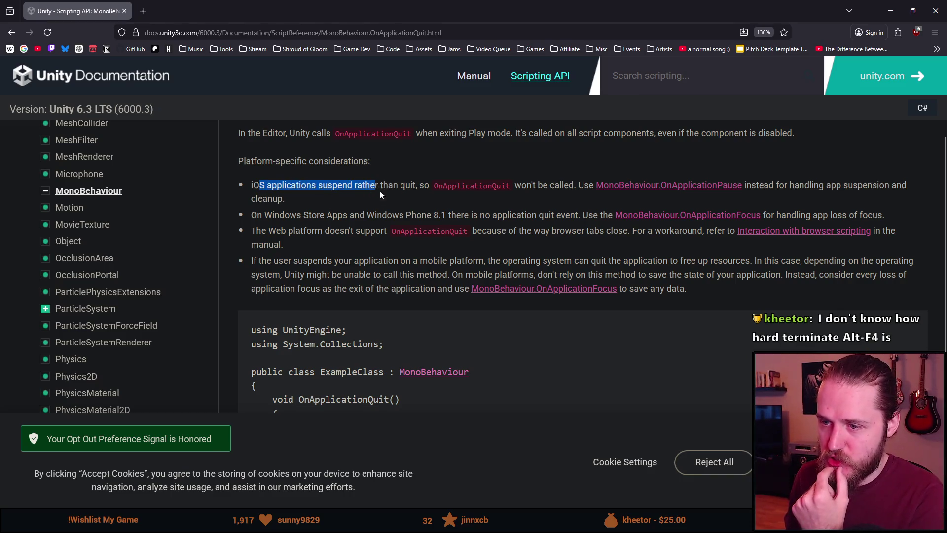
{"action": "double_click", "coordinate": [408, 185]}
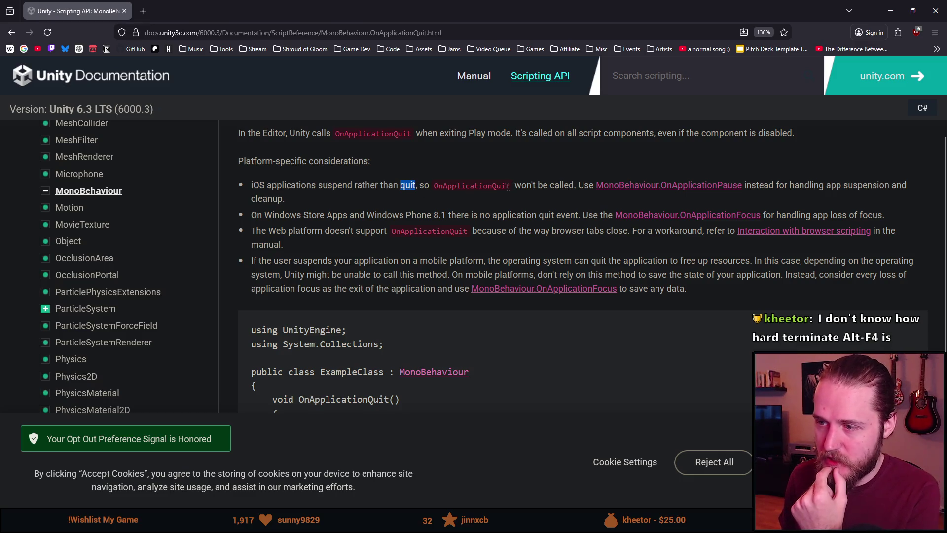
{"action": "left_click_drag", "start_coordinate": [513, 186], "coordinate": [561, 195]}
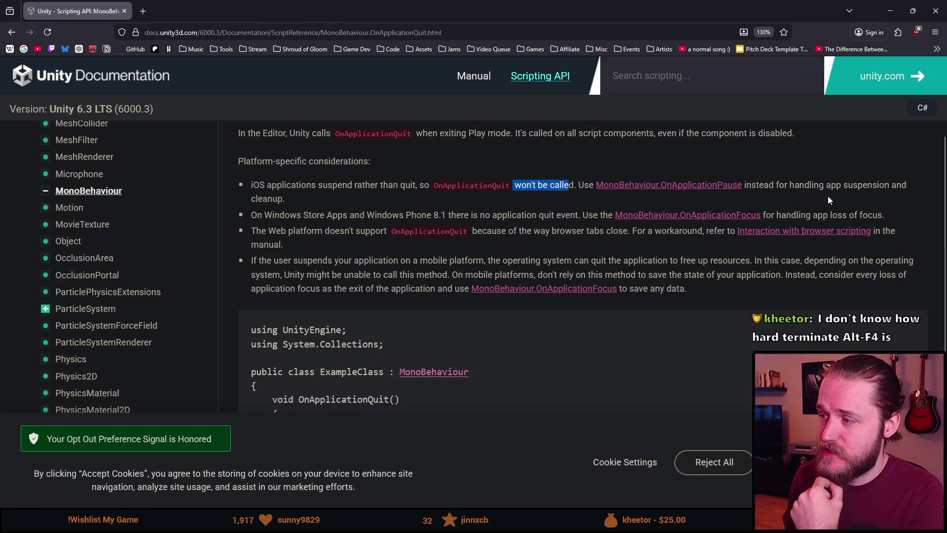
{"action": "scroll", "coordinate": [278, 174], "scroll_direction": "down", "scroll_amount": 3}
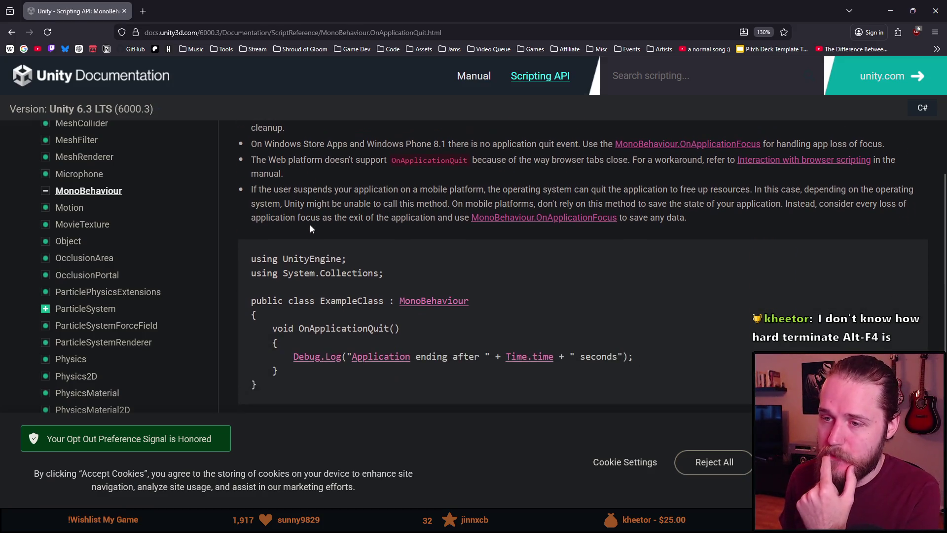
{"action": "mouse_move", "coordinate": [280, 149]}
{"action": "left_mouse_down"}
{"action": "mouse_move", "coordinate": [359, 144]}
{"action": "mouse_move", "coordinate": [400, 155]}
{"action": "mouse_move", "coordinate": [531, 142]}
{"action": "left_mouse_up"}
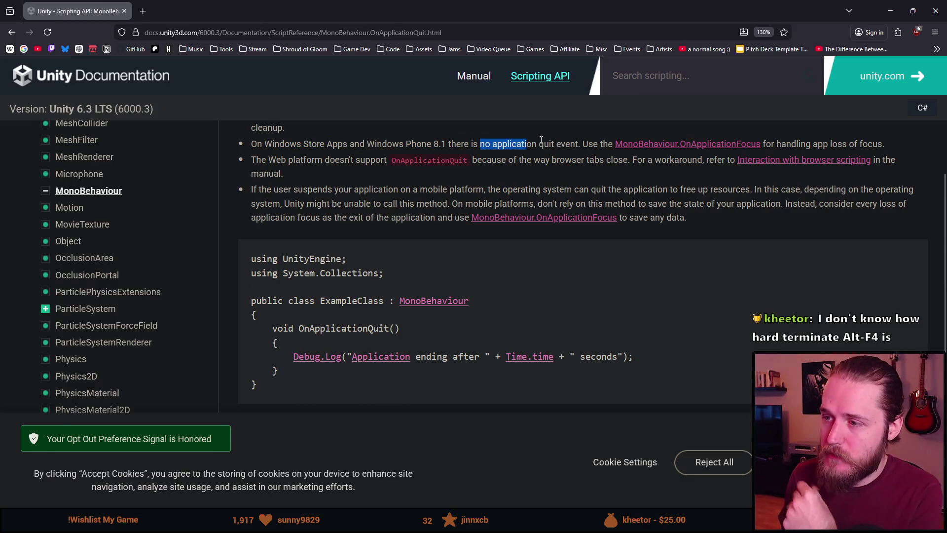
{"action": "left_click", "coordinate": [540, 142]}
{"action": "left_click_drag", "start_coordinate": [251, 143], "coordinate": [327, 156]}
{"action": "left_click", "coordinate": [328, 157]}
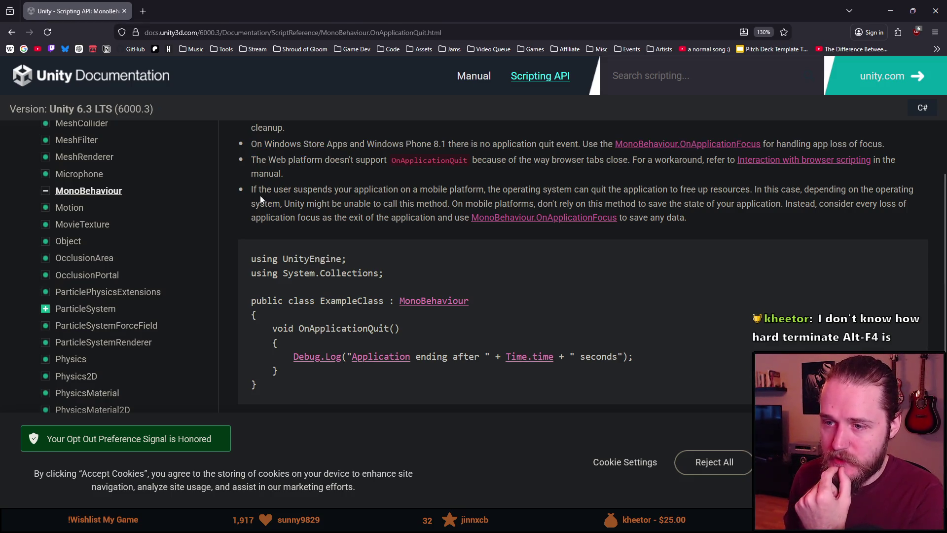
{"action": "left_click_drag", "start_coordinate": [259, 190], "coordinate": [617, 190]}
{"action": "left_click", "coordinate": [407, 189]}
{"action": "left_click", "coordinate": [744, 187]}
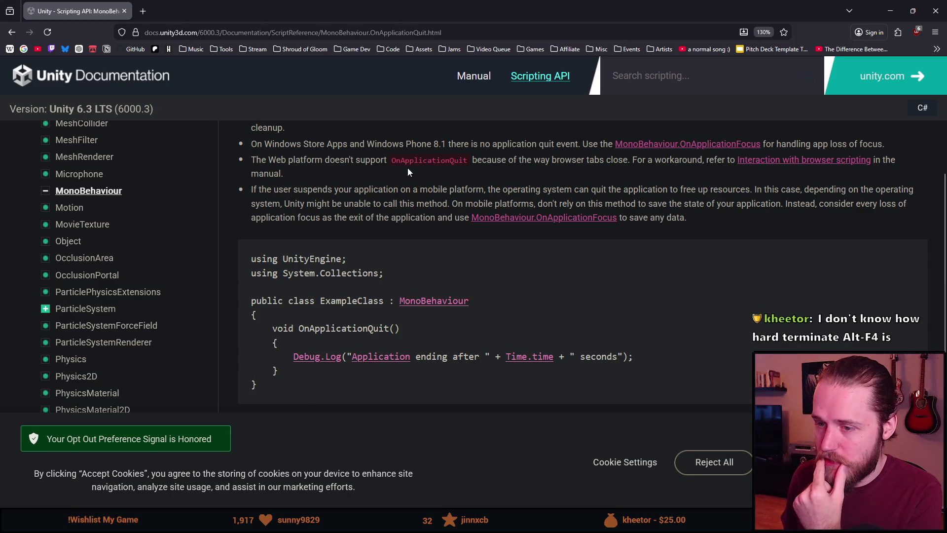
{"action": "scroll", "coordinate": [407, 167], "scroll_direction": "down", "scroll_amount": 4}
{"action": "scroll", "coordinate": [409, 189], "scroll_direction": "up", "scroll_amount": 10}
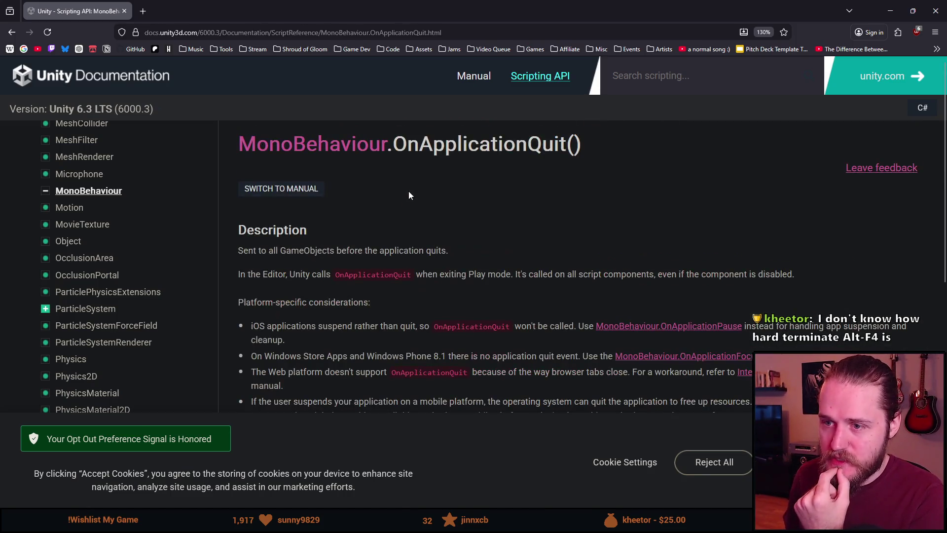
Select the OnApplicationQuit name and the sentence about exiting Play mode, then clear the selection
{"action": "mouse_move", "coordinate": [336, 293]}
{"action": "left_mouse_down"}
{"action": "mouse_move", "coordinate": [392, 272]}
{"action": "mouse_move", "coordinate": [351, 291]}
{"action": "left_mouse_up"}
{"action": "left_click", "coordinate": [429, 272]}
{"action": "left_click", "coordinate": [351, 291]}
{"action": "mouse_move", "coordinate": [414, 276]}
{"action": "left_mouse_down"}
{"action": "mouse_move", "coordinate": [362, 276]}
{"action": "mouse_move", "coordinate": [424, 286]}
{"action": "mouse_move", "coordinate": [337, 279]}
{"action": "left_mouse_up"}
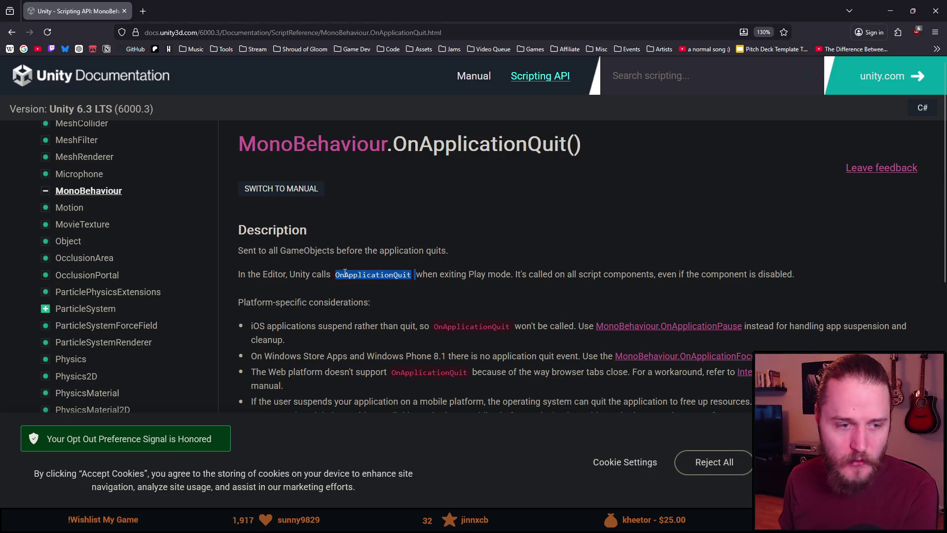
{"action": "left_click", "coordinate": [387, 273]}
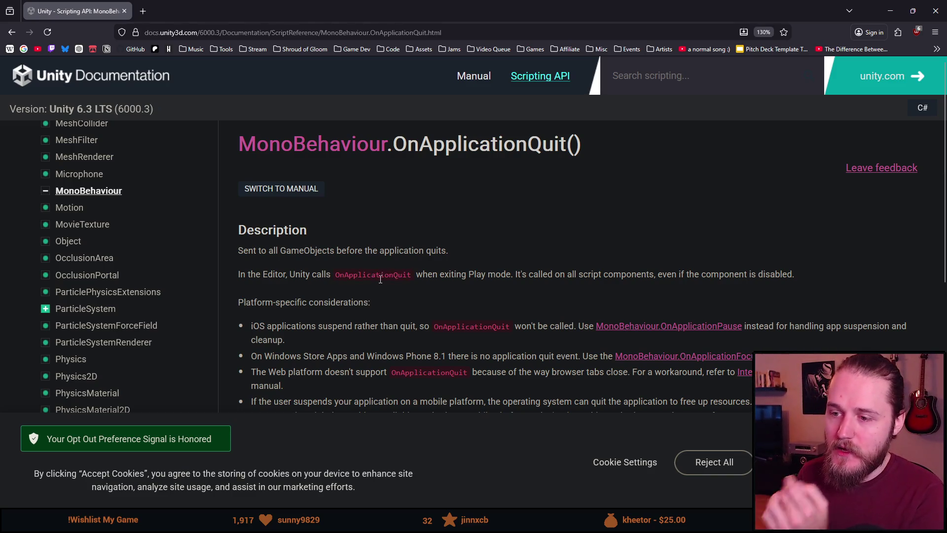
{"action": "double_click", "coordinate": [379, 280]}
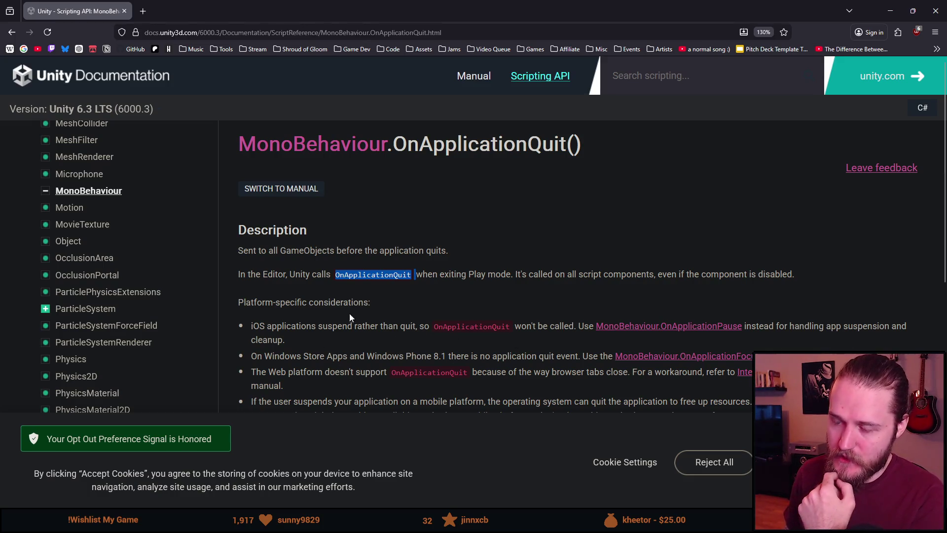
{"action": "left_click", "coordinate": [367, 285]}
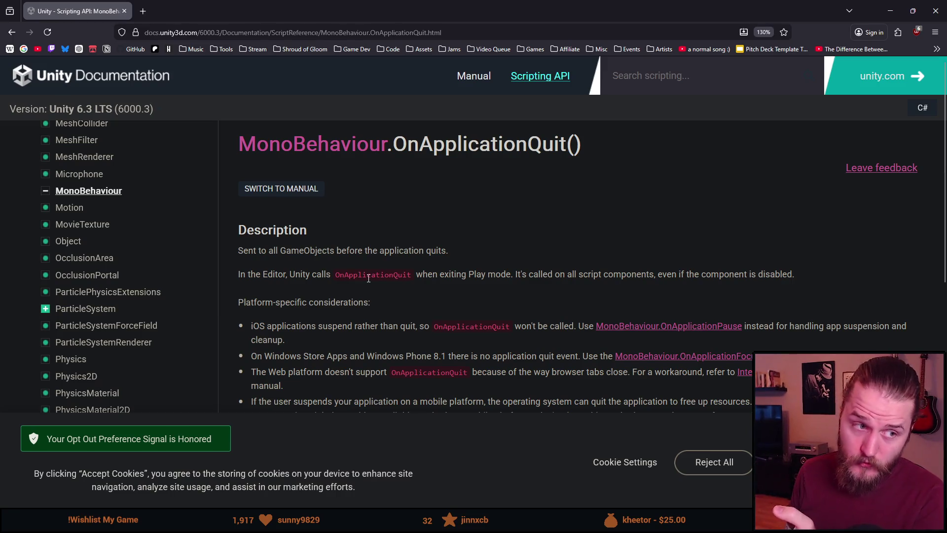
{"action": "double_click", "coordinate": [363, 275]}
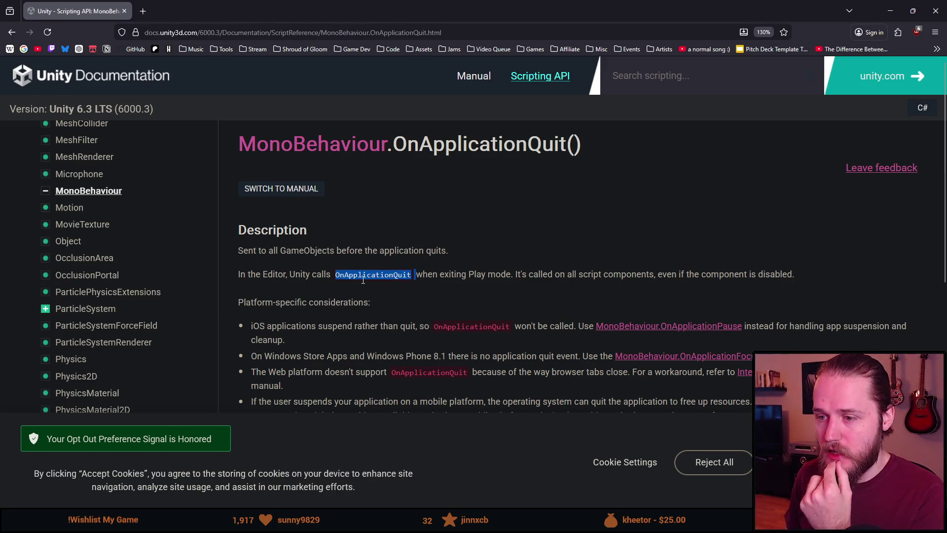
{"action": "left_click", "coordinate": [356, 295]}
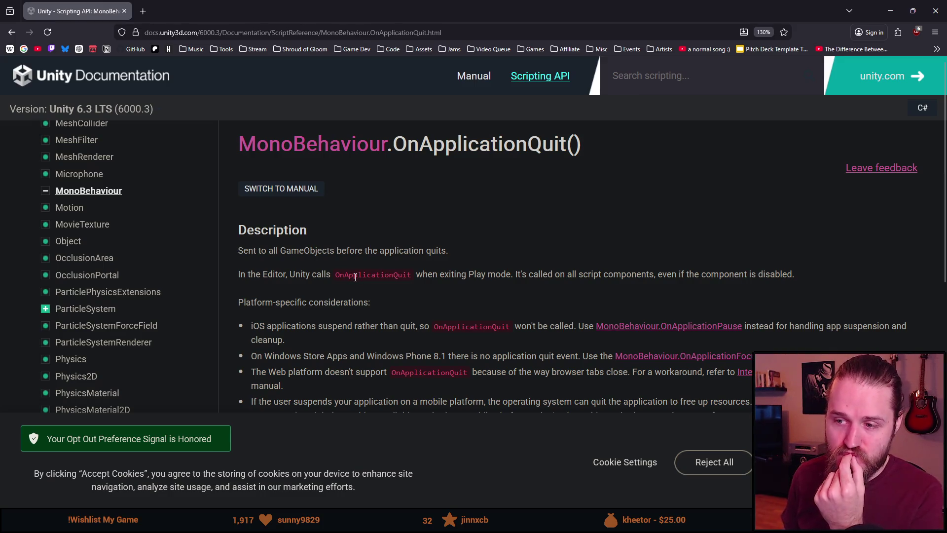
{"action": "scroll", "coordinate": [355, 277], "scroll_direction": "down", "scroll_amount": 2}
{"action": "scroll", "coordinate": [355, 277], "scroll_direction": "up", "scroll_amount": 2}
Search Google for 'unity onapplicationquit alt-f4' in a new Firefox tab
{"action": "left_click", "coordinate": [147, 10]}
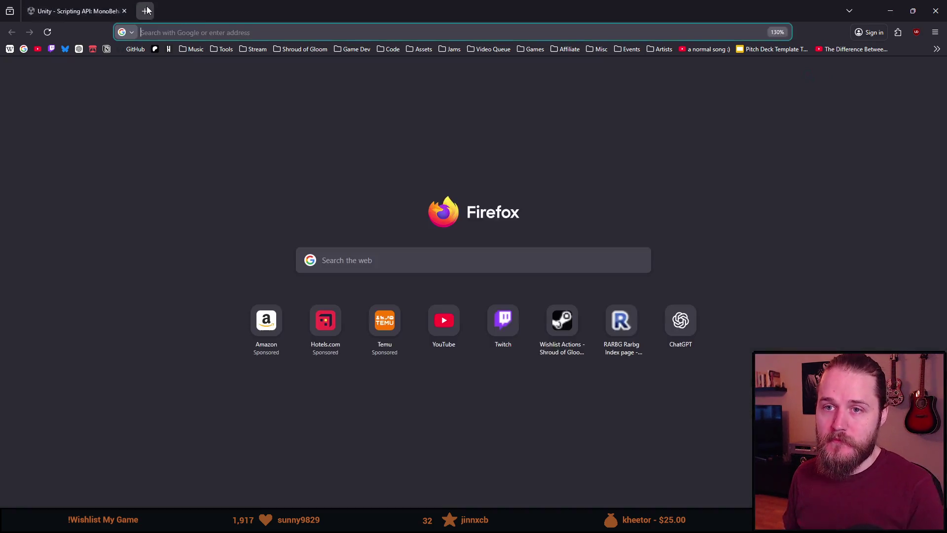
{"action": "type", "text": "unity onapplicationquit alt-f4"}
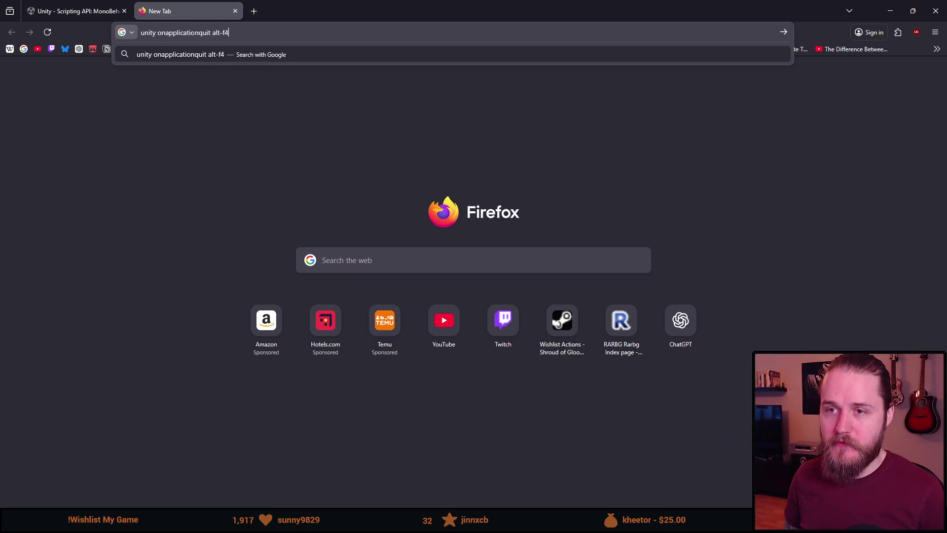
{"action": "key", "text": "Return"}
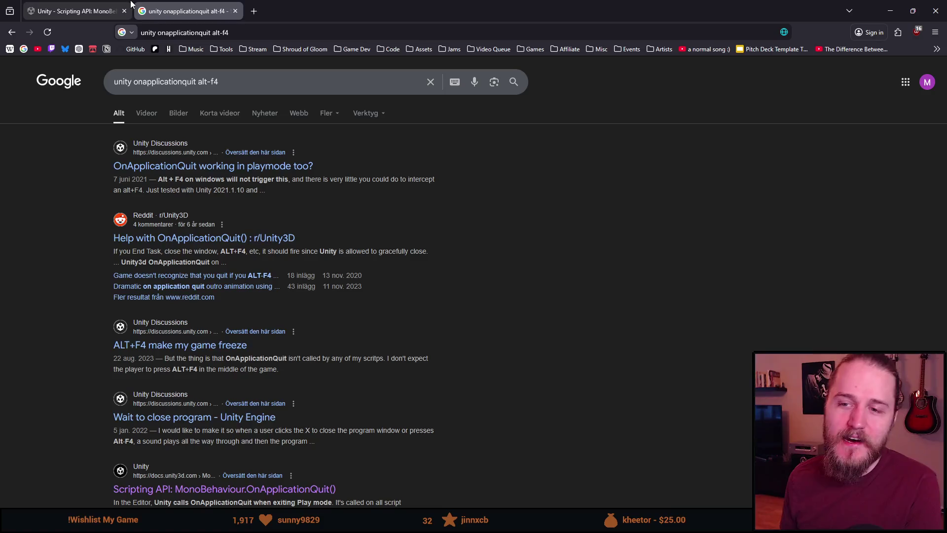
{"action": "left_click_drag", "start_coordinate": [149, 179], "coordinate": [242, 178]}
{"action": "left_click", "coordinate": [242, 179]}
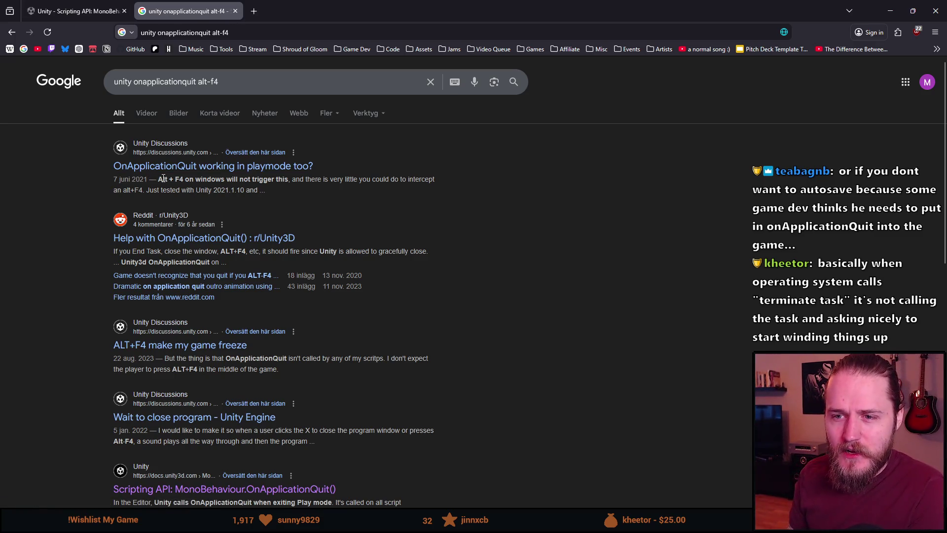
{"action": "mouse_move", "coordinate": [159, 180]}
{"action": "left_mouse_down"}
{"action": "mouse_move", "coordinate": [285, 188]}
{"action": "mouse_move", "coordinate": [289, 178]}
{"action": "left_mouse_up"}
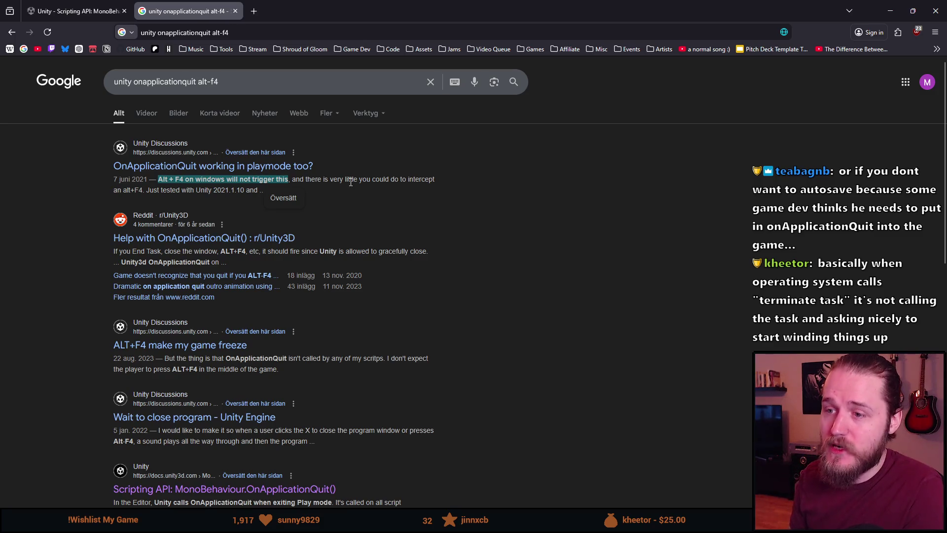
{"action": "left_click", "coordinate": [69, 213]}
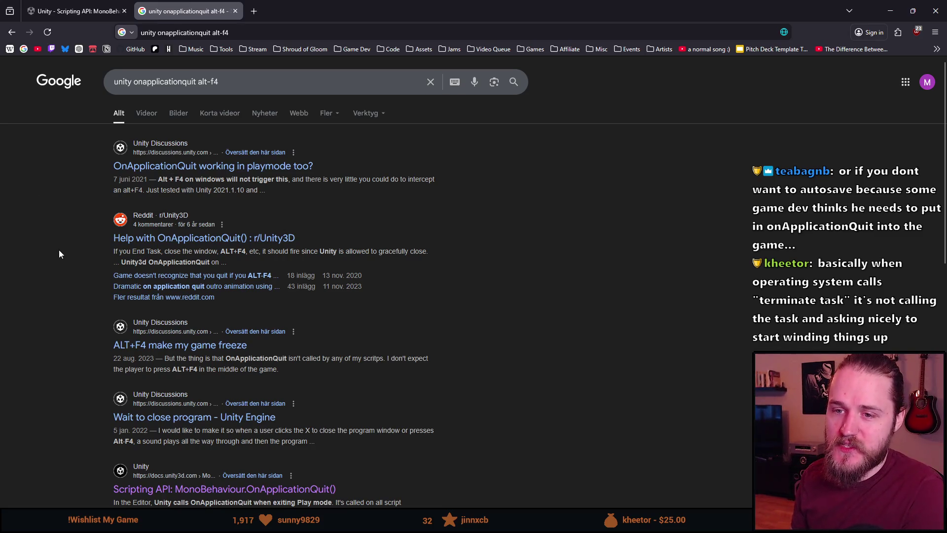
{"action": "scroll", "coordinate": [58, 250], "scroll_direction": "down", "scroll_amount": 1}
{"action": "scroll", "coordinate": [28, 190], "scroll_direction": "down", "scroll_amount": 2}
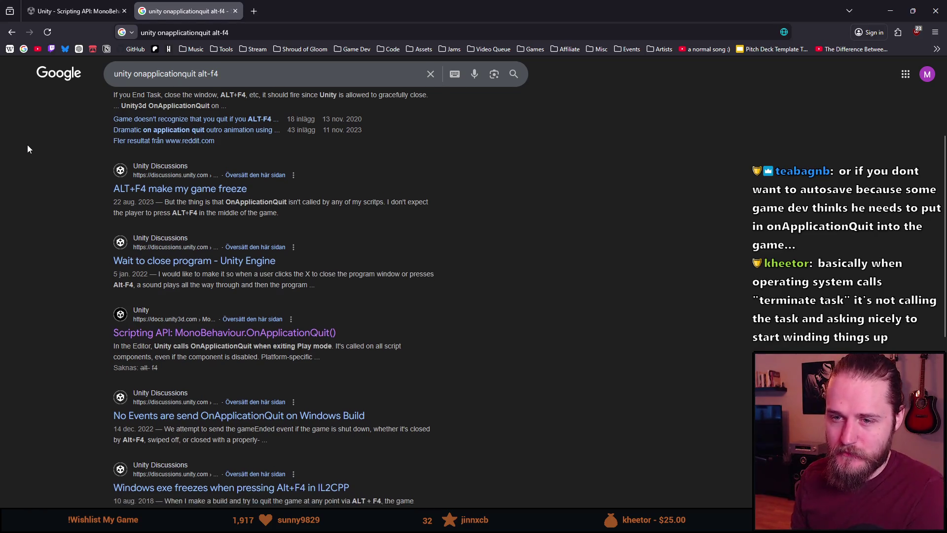
{"action": "scroll", "coordinate": [27, 149], "scroll_direction": "down", "scroll_amount": 1}
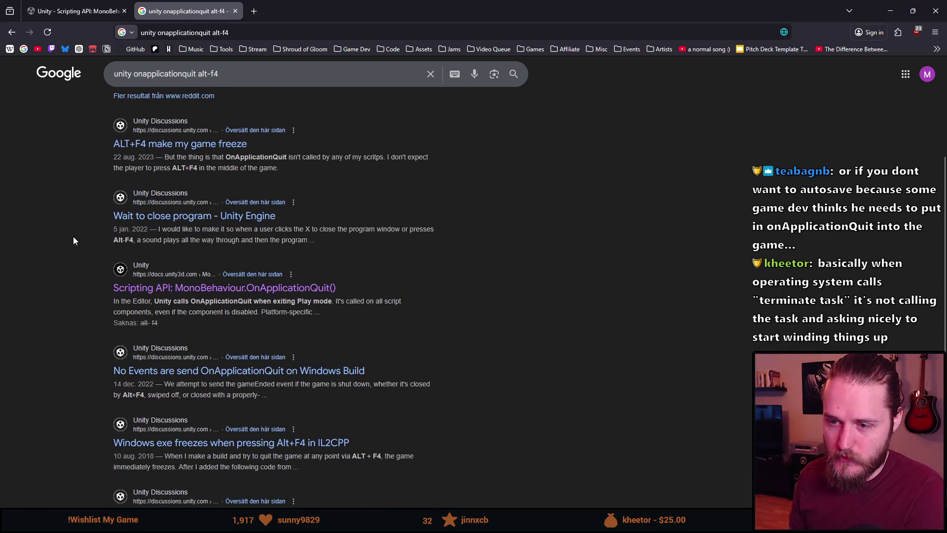
{"action": "scroll", "coordinate": [66, 236], "scroll_direction": "up", "scroll_amount": 5}
{"action": "left_click", "coordinate": [235, 12]}
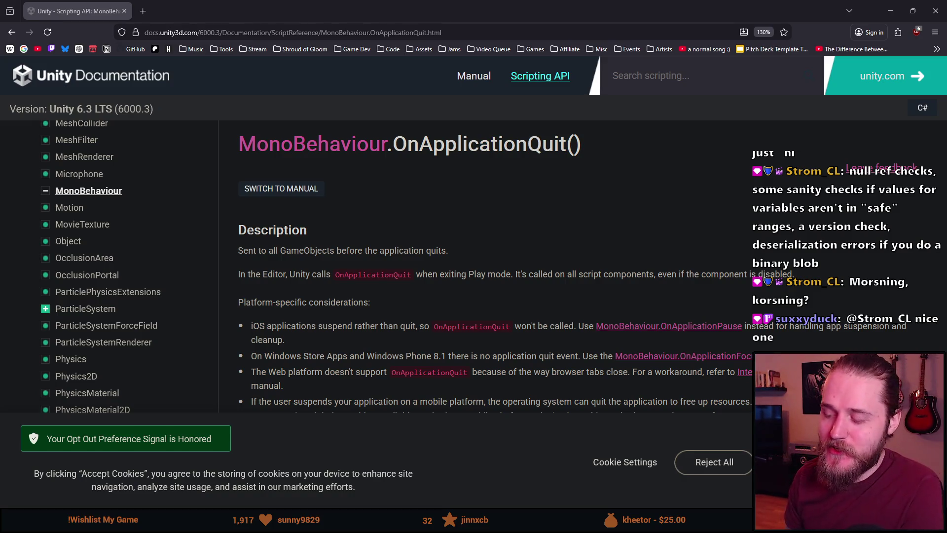
Reject all cookies on the Unity docs site and scroll through the OnApplicationQuit reference
{"action": "left_click", "coordinate": [714, 463]}
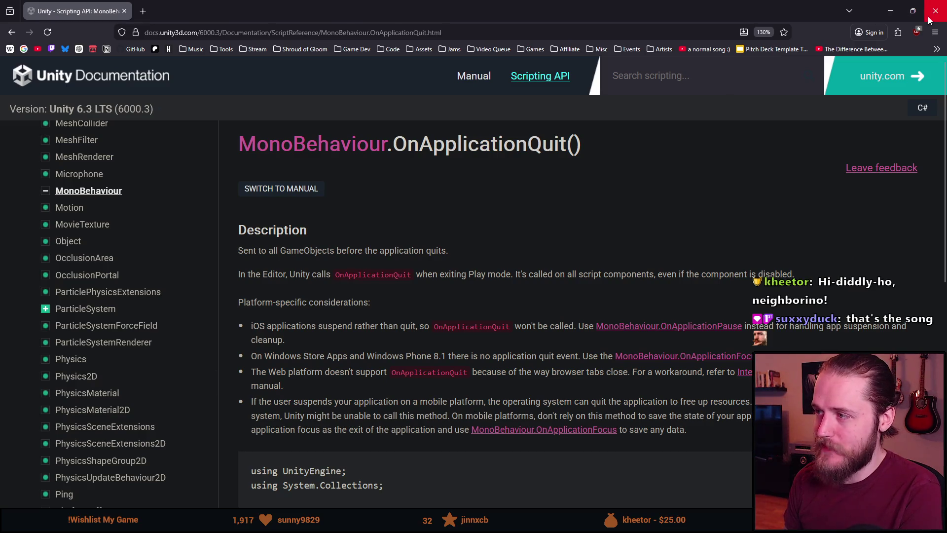
{"action": "scroll", "coordinate": [668, 215], "scroll_direction": "down", "scroll_amount": 6}
{"action": "scroll", "coordinate": [623, 271], "scroll_direction": "up", "scroll_amount": 4}
{"action": "scroll", "coordinate": [651, 332], "scroll_direction": "up", "scroll_amount": 3}
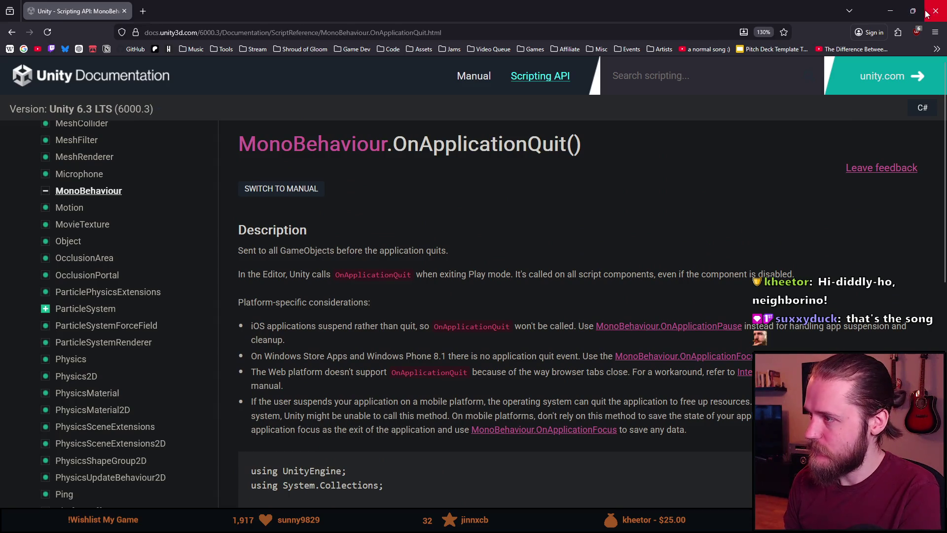
Close Firefox and do a quick Play-mode test run in Unity
{"action": "left_click", "coordinate": [935, 11]}
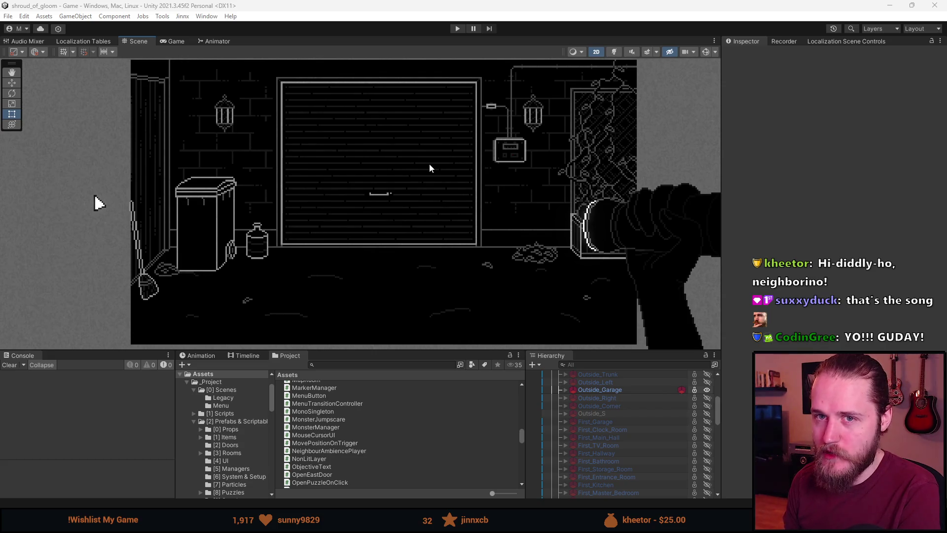
{"action": "left_click", "coordinate": [457, 28]}
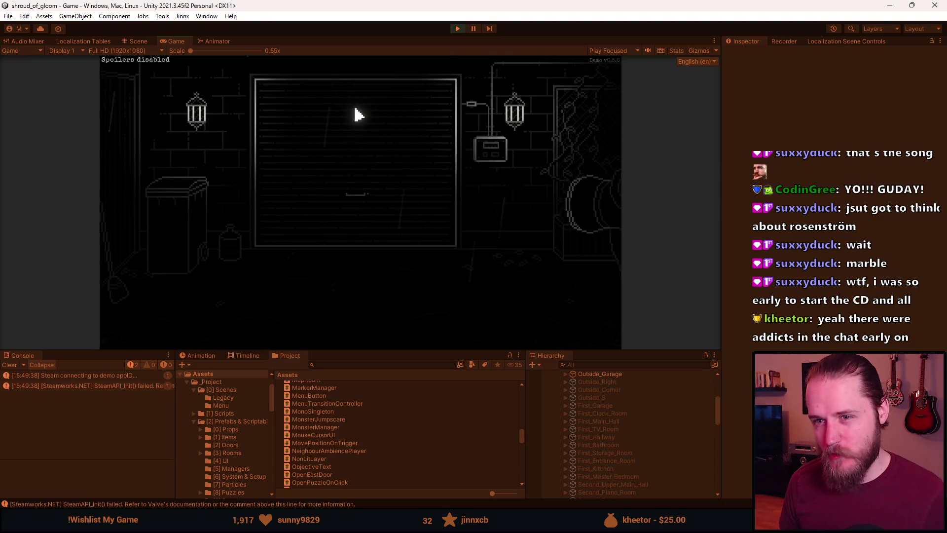
{"action": "left_click", "coordinate": [460, 29]}
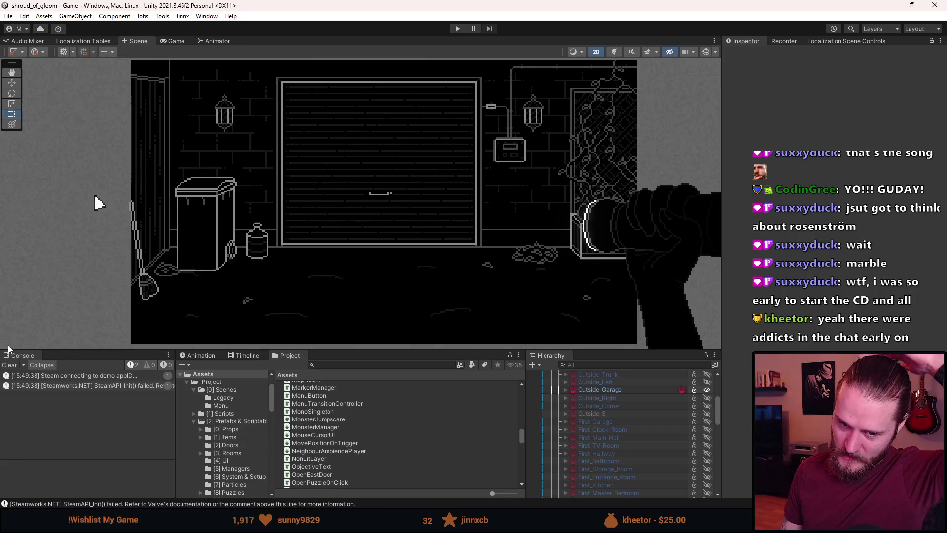
Clear the Console, nudge the Scene view left, and enter Play mode again
{"action": "left_click", "coordinate": [10, 364]}
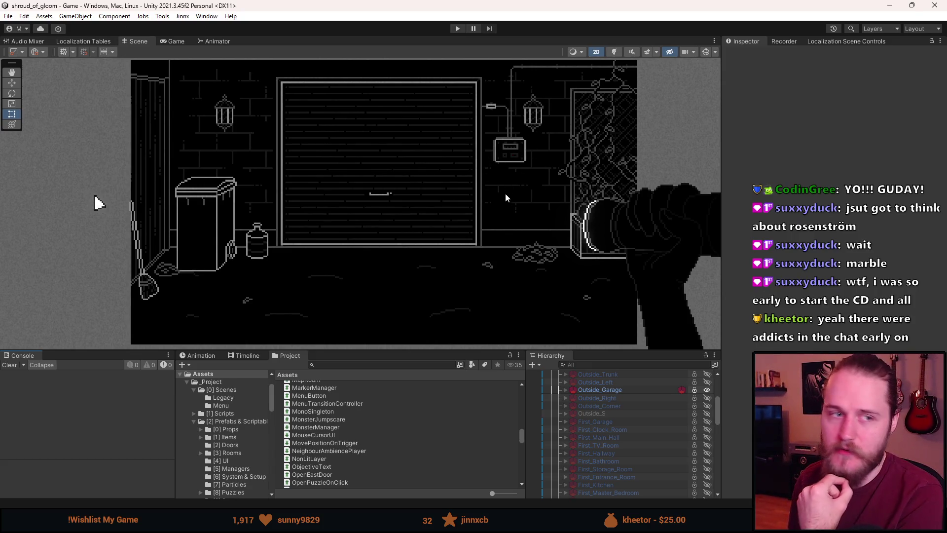
{"action": "left_click_drag", "start_coordinate": [499, 193], "coordinate": [475, 190]}
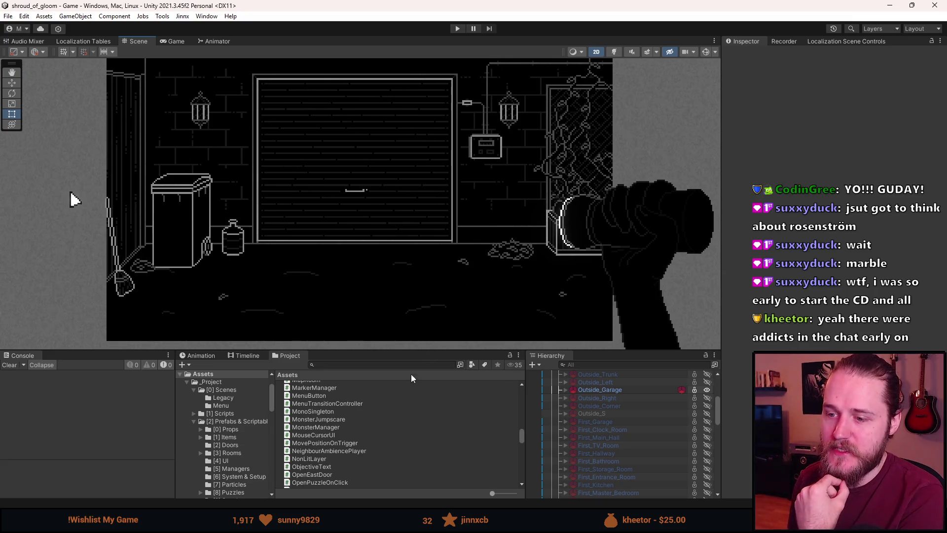
{"action": "left_click", "coordinate": [457, 29]}
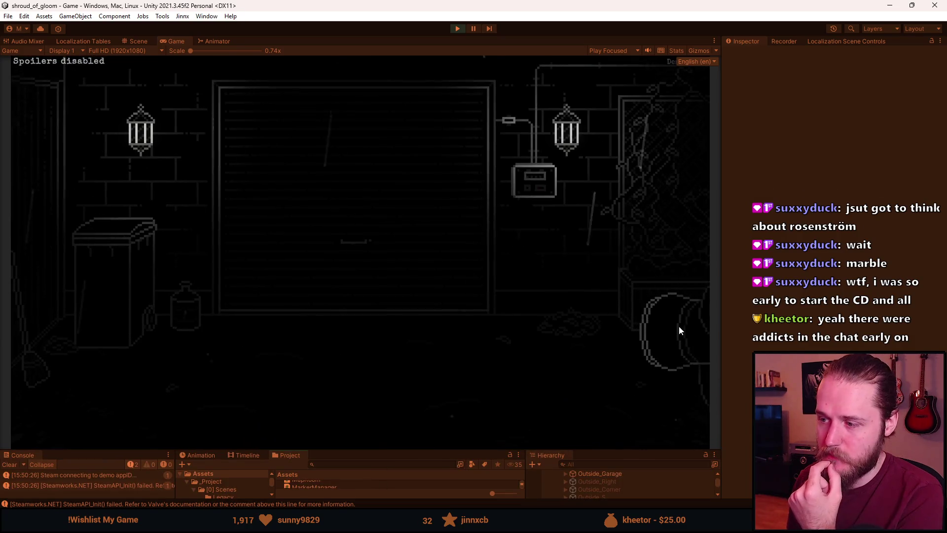
Open the fuse box, lift the glass cover, flip the first two switches, and close it
{"action": "left_click", "coordinate": [535, 181]}
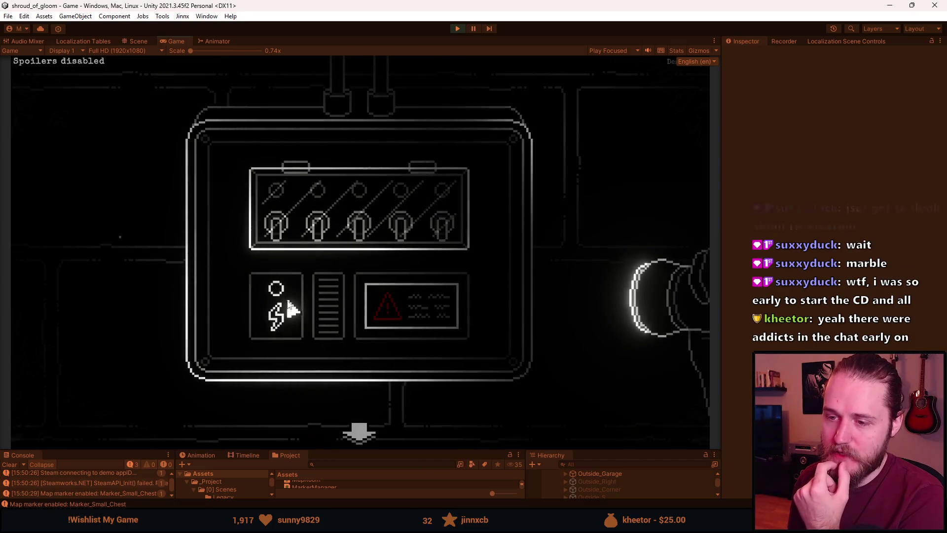
{"action": "left_click", "coordinate": [267, 307]}
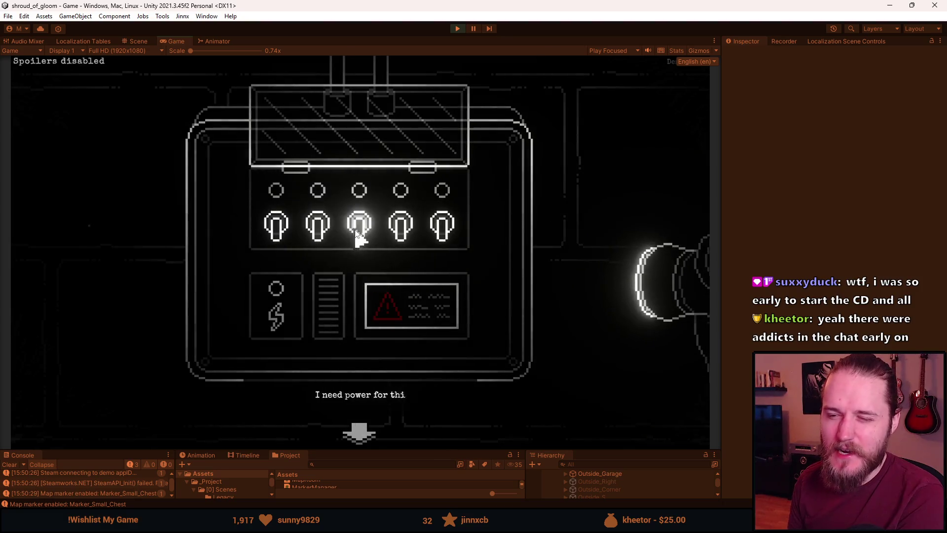
{"action": "left_click", "coordinate": [320, 226]}
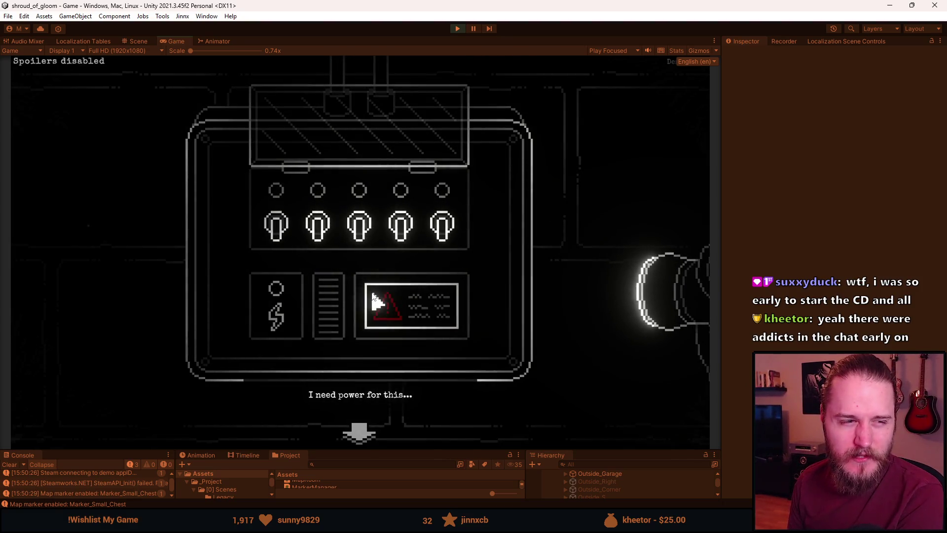
{"action": "left_click", "coordinate": [276, 224]}
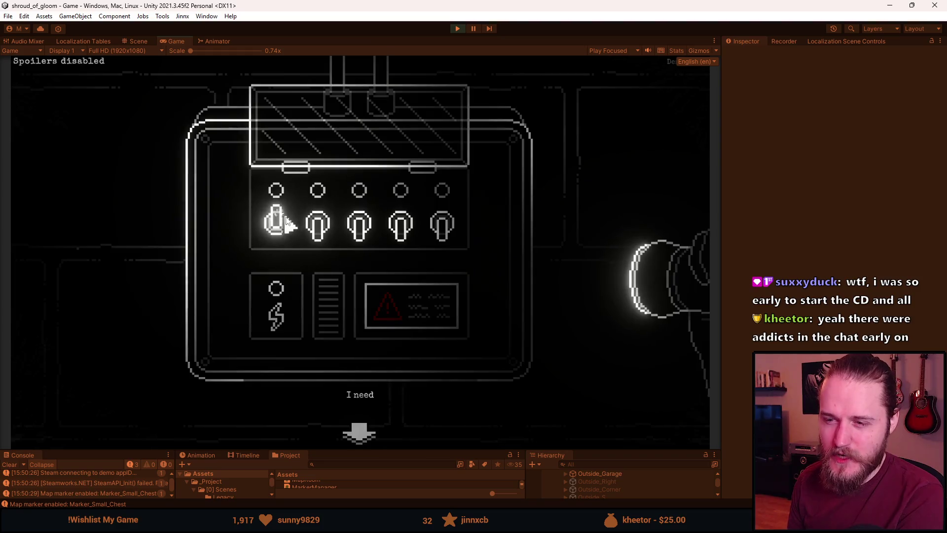
{"action": "left_click", "coordinate": [323, 249]}
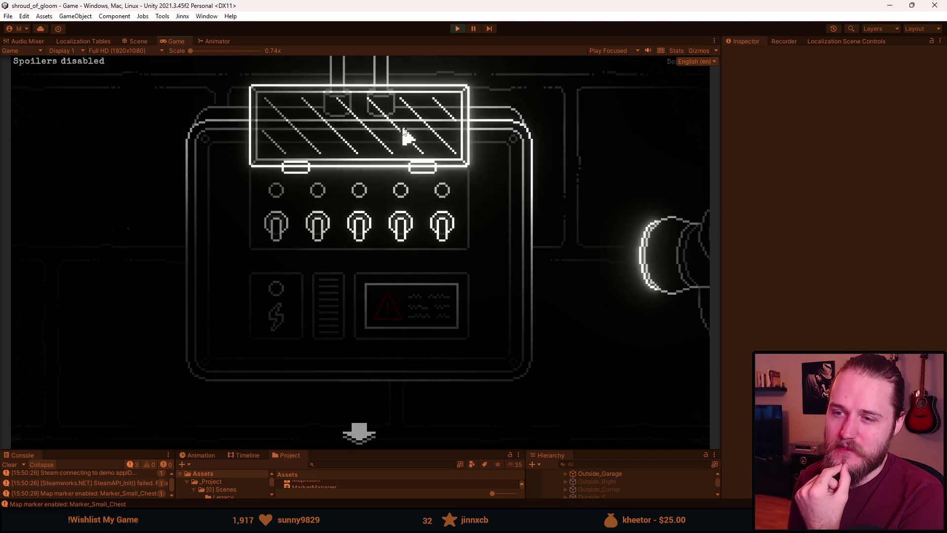
{"action": "left_click_drag", "start_coordinate": [403, 135], "coordinate": [403, 187]}
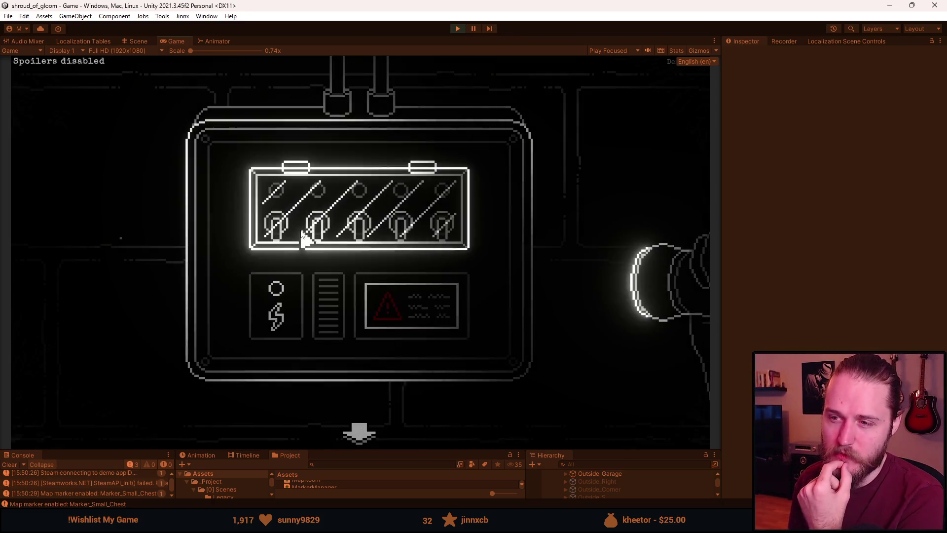
Toggle the fourth switch under the cover, return to the garage exterior, and stop Play mode
{"action": "left_click", "coordinate": [338, 226]}
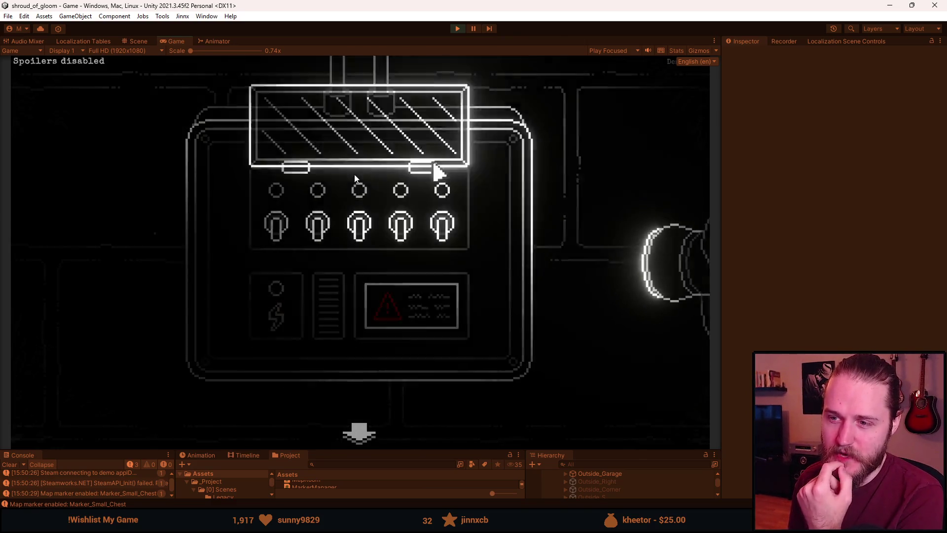
{"action": "left_click", "coordinate": [400, 227]}
{"action": "left_click", "coordinate": [358, 227]}
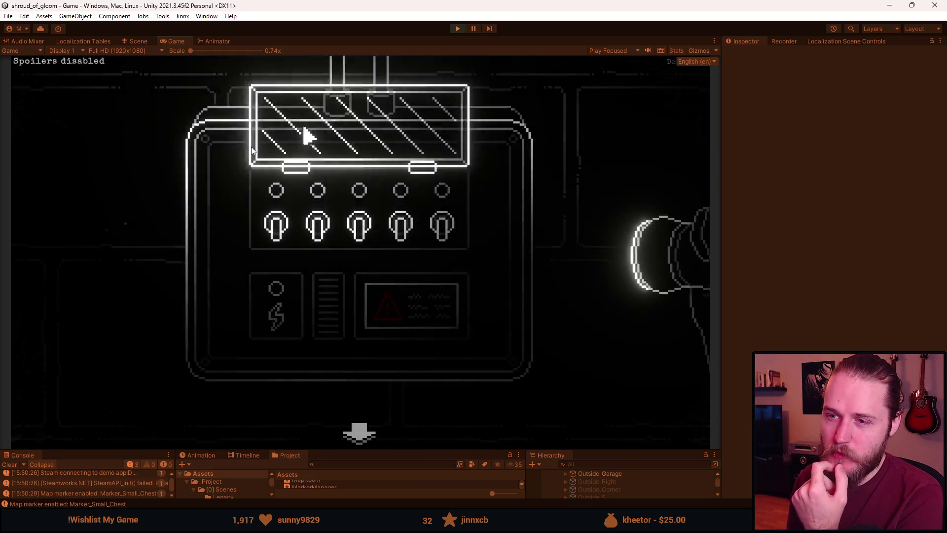
{"action": "left_click", "coordinate": [332, 142]}
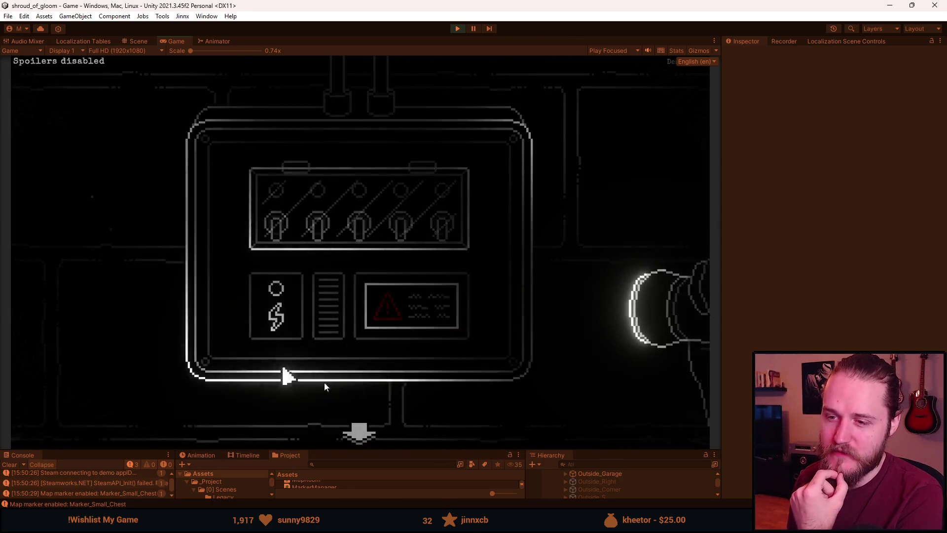
{"action": "left_click", "coordinate": [355, 443]}
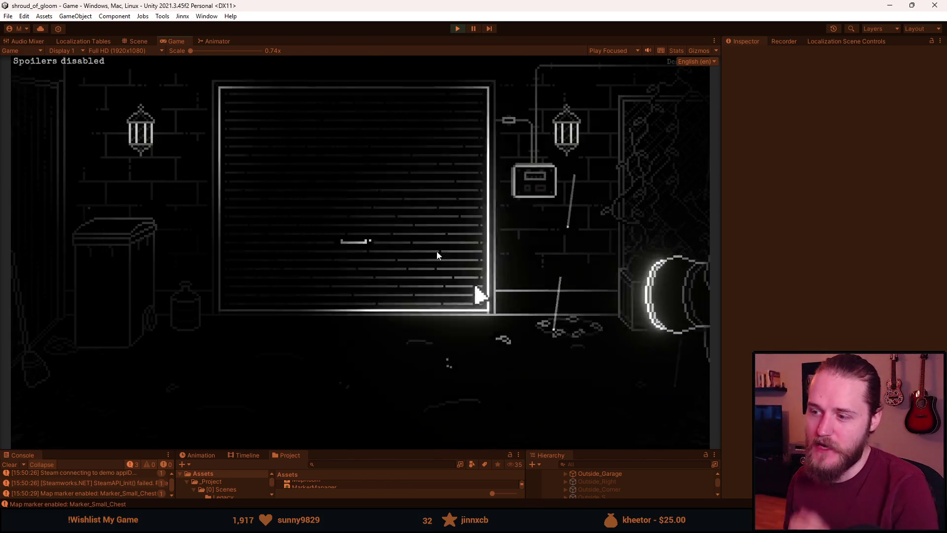
{"action": "key", "text": "Escape"}
{"action": "left_click", "coordinate": [456, 29]}
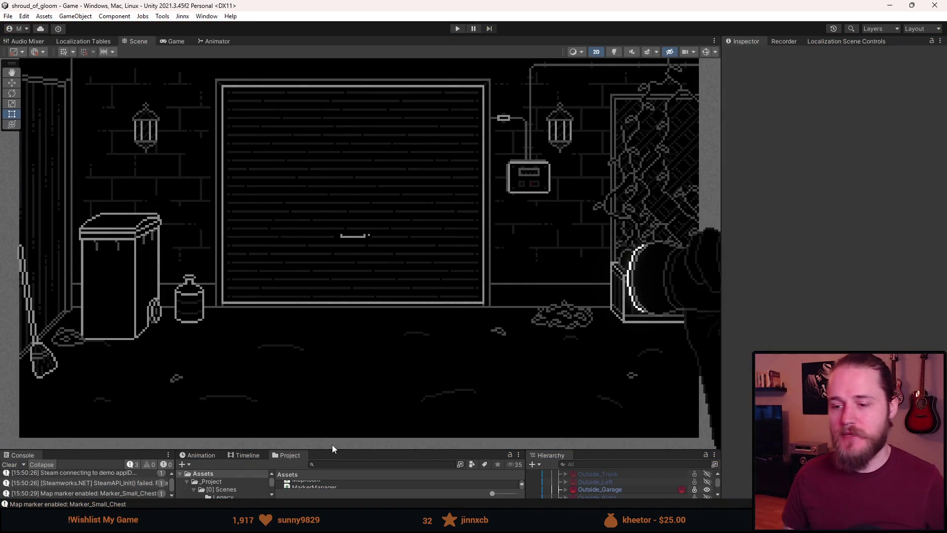
Raise the bottom panels, nudge the garage scene right, and clear the Console messages
{"action": "mouse_move", "coordinate": [330, 449]}
{"action": "left_mouse_down"}
{"action": "mouse_move", "coordinate": [317, 311]}
{"action": "mouse_move", "coordinate": [334, 394]}
{"action": "mouse_move", "coordinate": [321, 405]}
{"action": "left_mouse_up"}
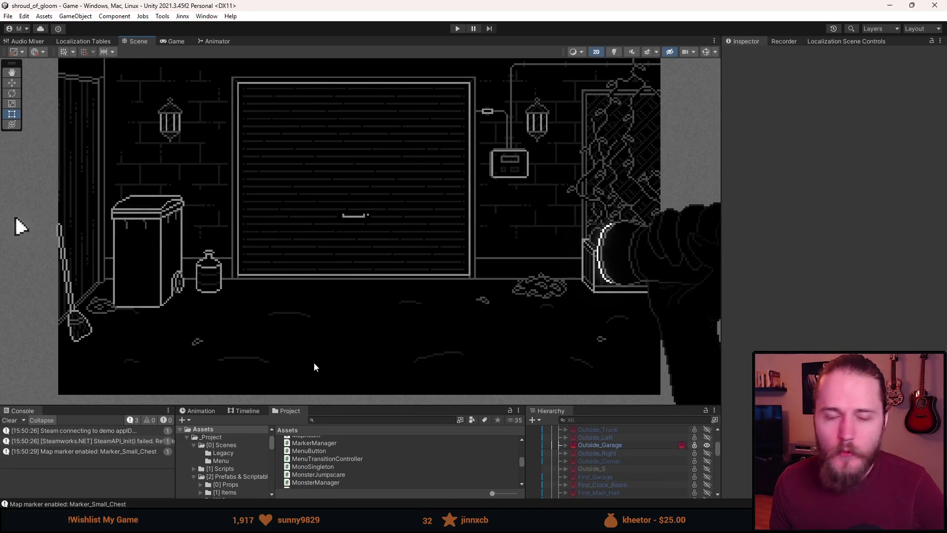
{"action": "left_click_drag", "start_coordinate": [295, 285], "coordinate": [313, 289]}
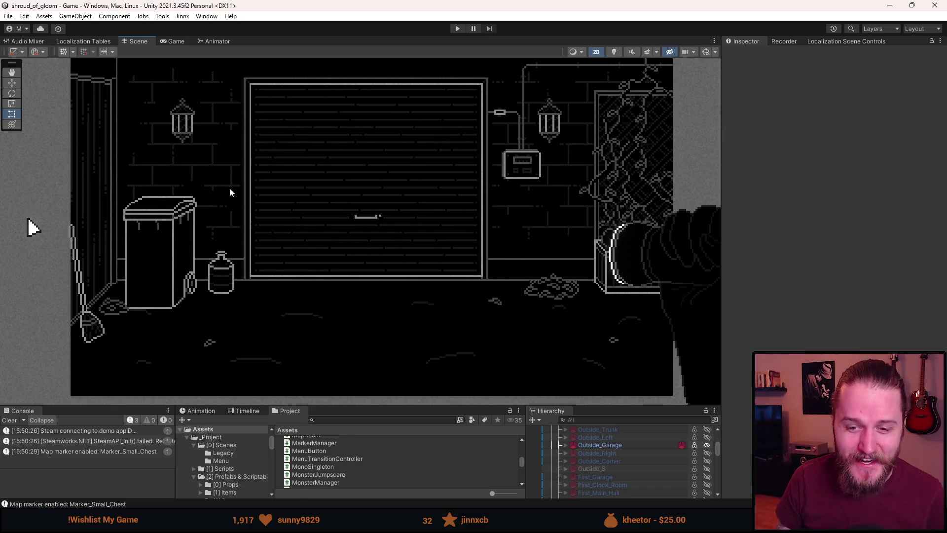
{"action": "left_click", "coordinate": [14, 420]}
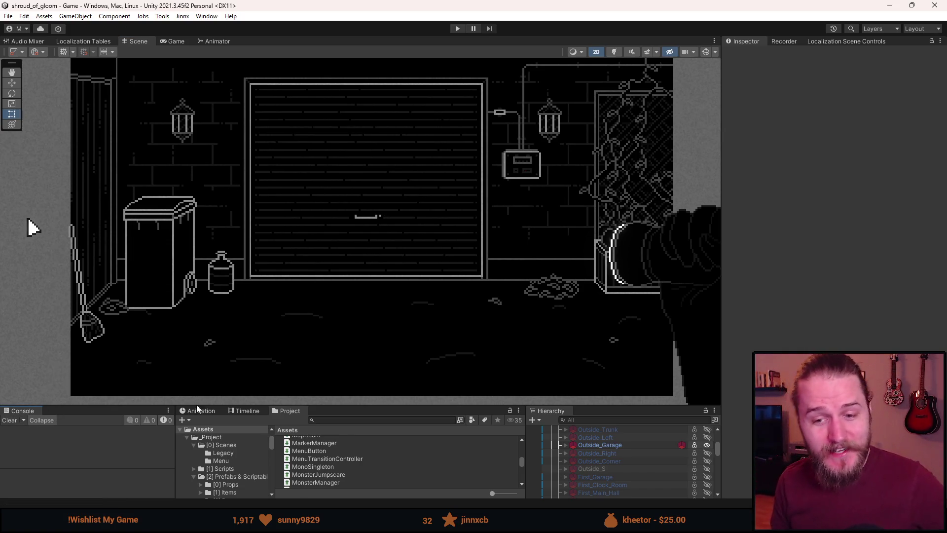
Collapse the prefabs and [4] Audio folders, peek into [99] Legacy, then shrink the panels back
{"action": "left_click_drag", "start_coordinate": [357, 406], "coordinate": [353, 301]}
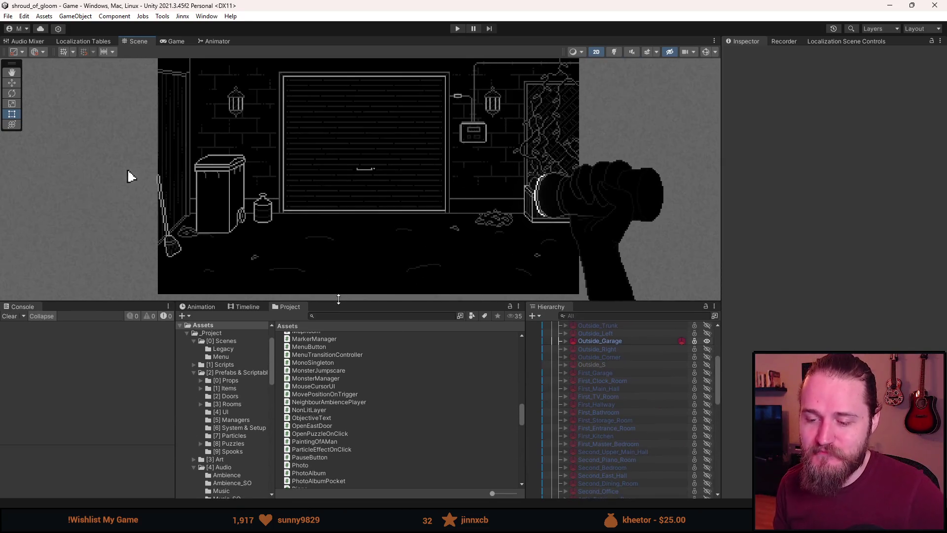
{"action": "left_click", "coordinate": [194, 374]}
{"action": "left_click", "coordinate": [193, 389]}
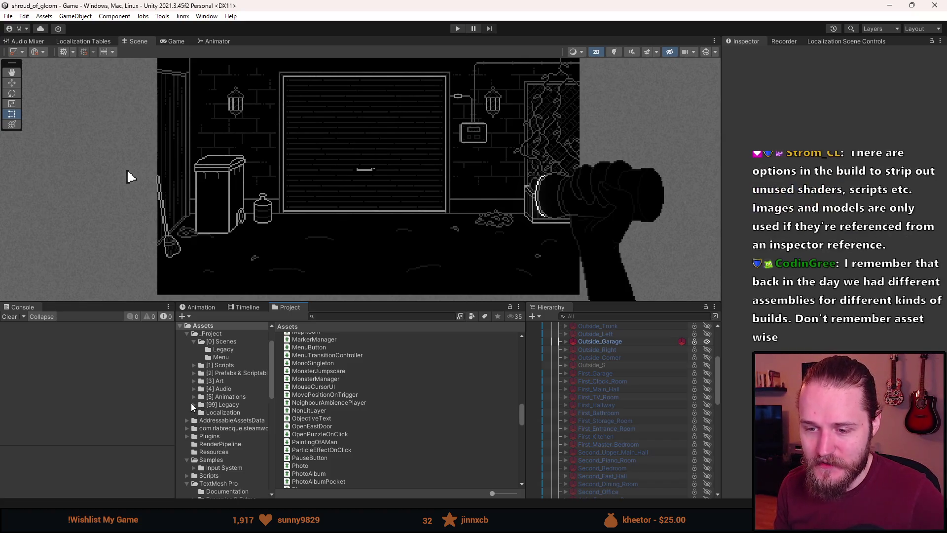
{"action": "left_click", "coordinate": [193, 404]}
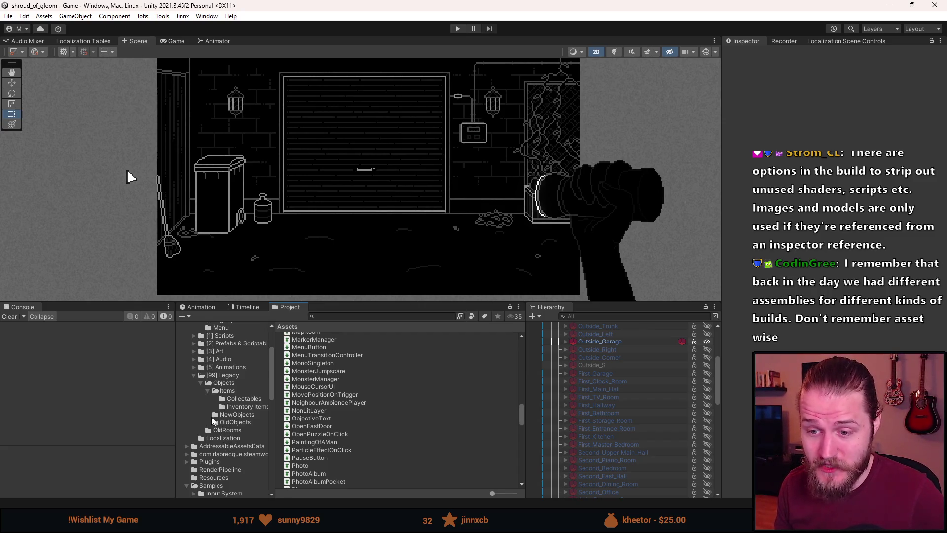
{"action": "left_click", "coordinate": [194, 376]}
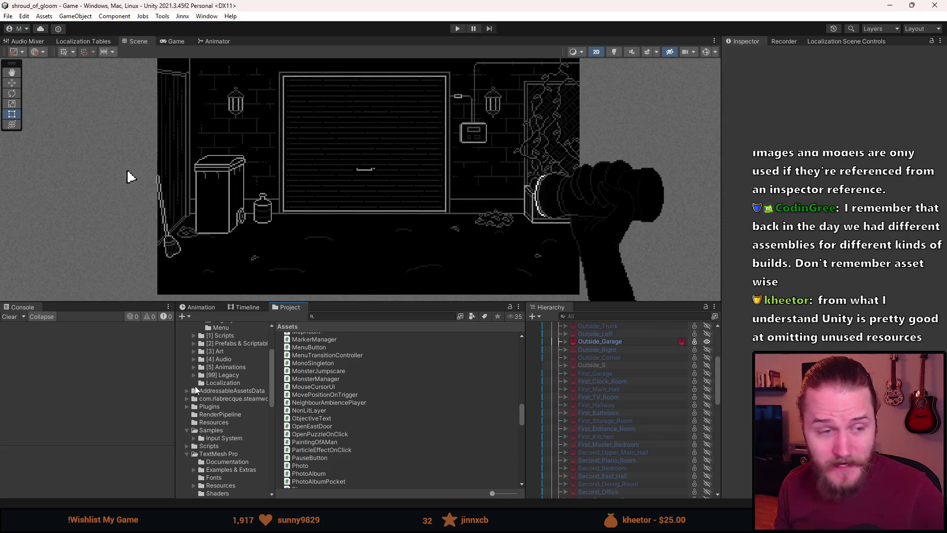
{"action": "scroll", "coordinate": [193, 409], "scroll_direction": "up", "scroll_amount": 3}
{"action": "left_click_drag", "start_coordinate": [348, 302], "coordinate": [323, 426]}
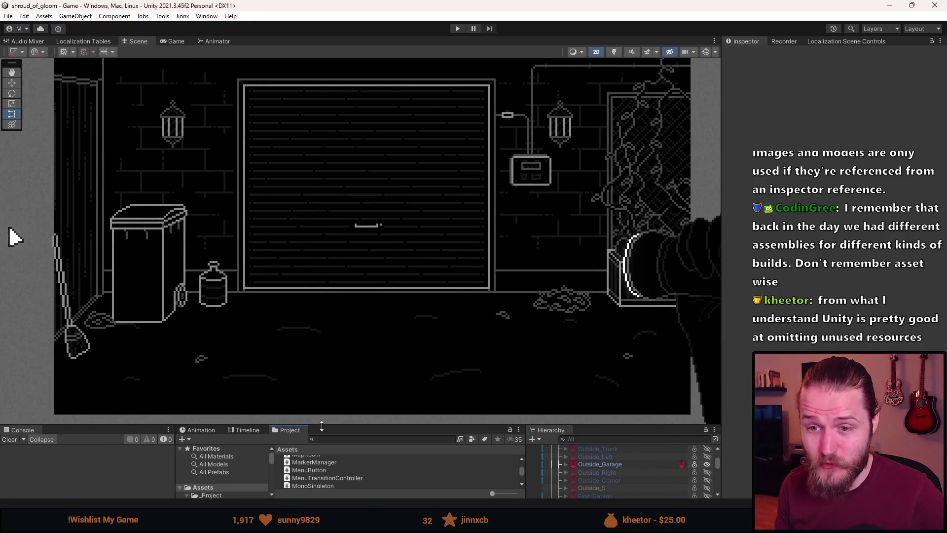
{"action": "scroll", "coordinate": [277, 281], "scroll_direction": "down", "scroll_amount": 2}
{"action": "scroll", "coordinate": [317, 250], "scroll_direction": "up", "scroll_amount": 1}
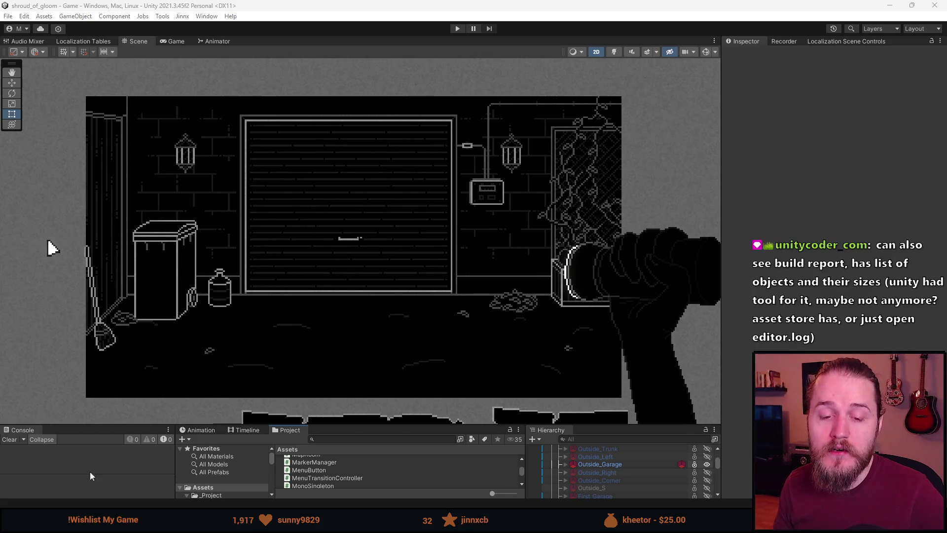
Enlarge the bottom panels, open the [0] Scenes folder, and expand Outside_Garage in the Hierarchy
{"action": "left_click_drag", "start_coordinate": [114, 425], "coordinate": [115, 378]}
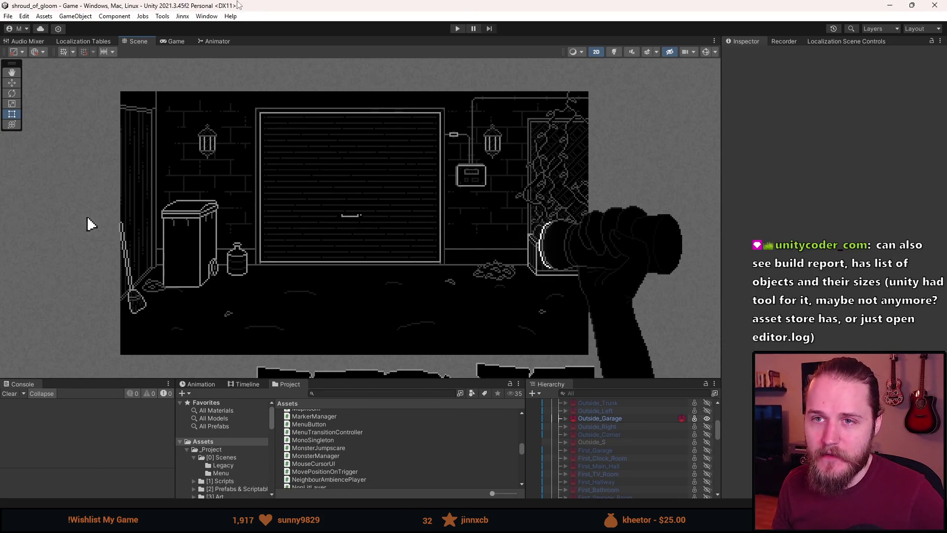
{"action": "left_click_drag", "start_coordinate": [417, 378], "coordinate": [407, 351]}
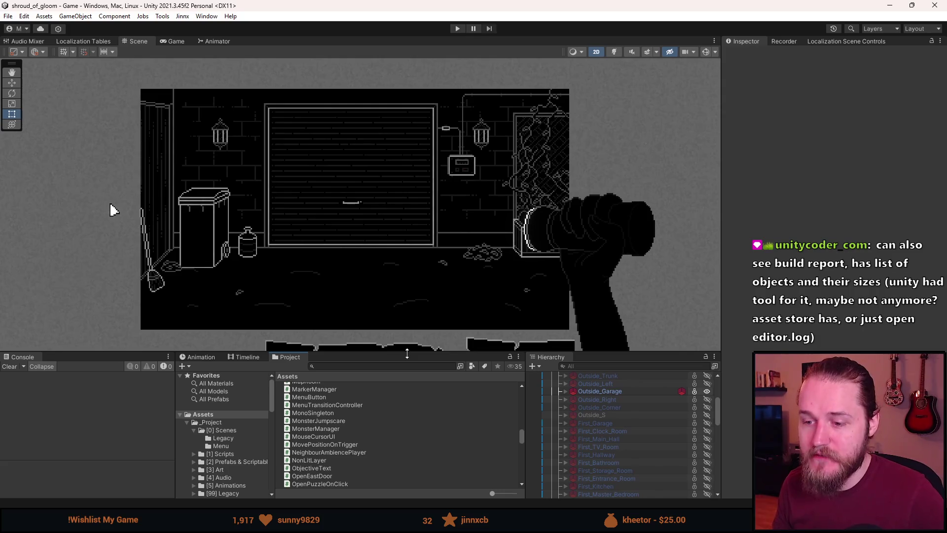
{"action": "scroll", "coordinate": [324, 465], "scroll_direction": "up", "scroll_amount": 8}
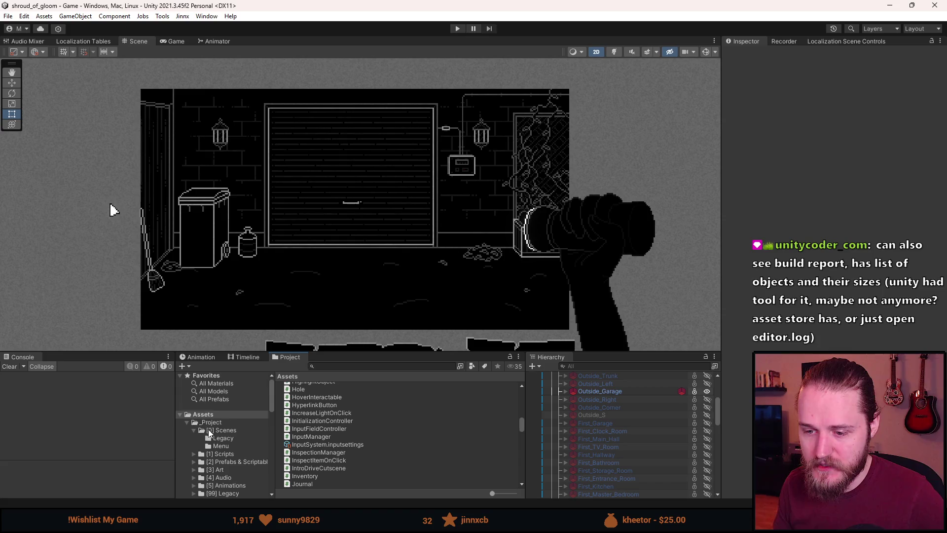
{"action": "scroll", "coordinate": [325, 444], "scroll_direction": "down", "scroll_amount": 10}
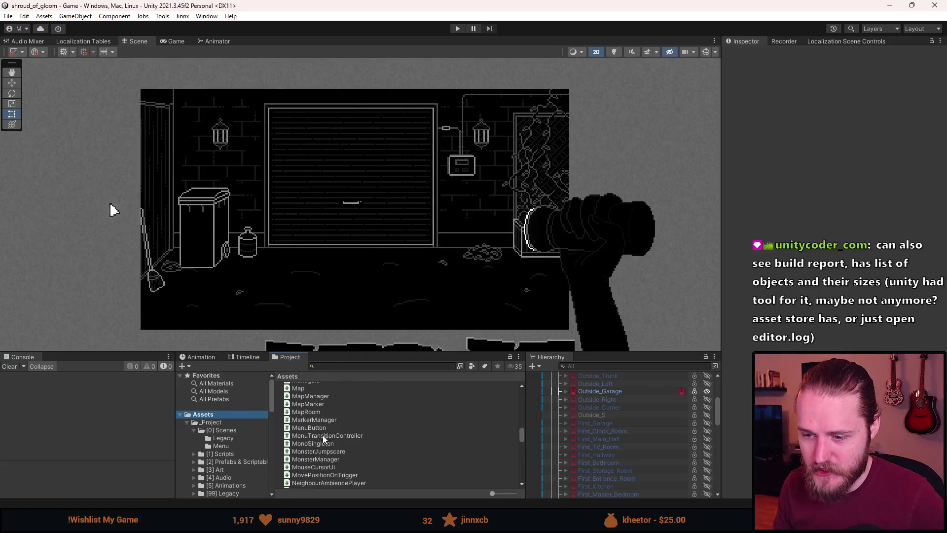
{"action": "scroll", "coordinate": [323, 455], "scroll_direction": "up", "scroll_amount": 15}
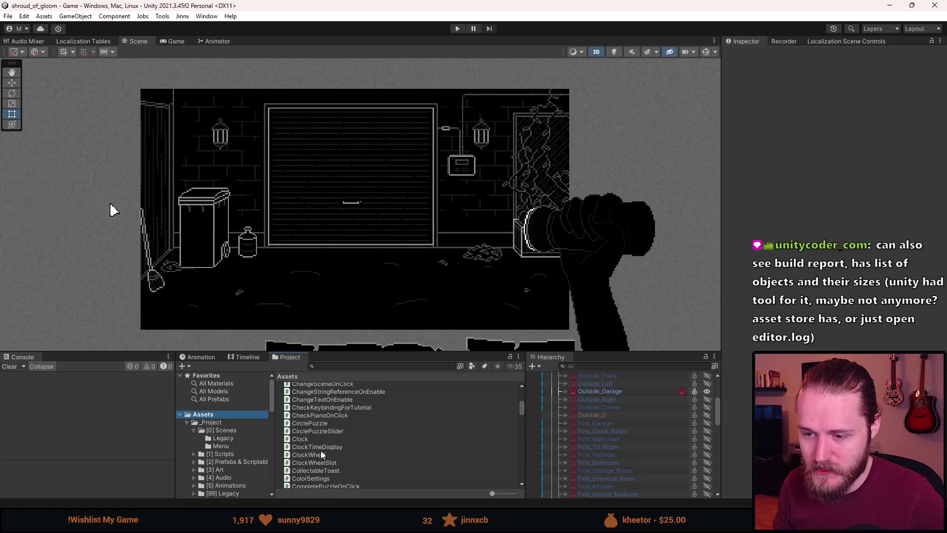
{"action": "left_click", "coordinate": [231, 431]}
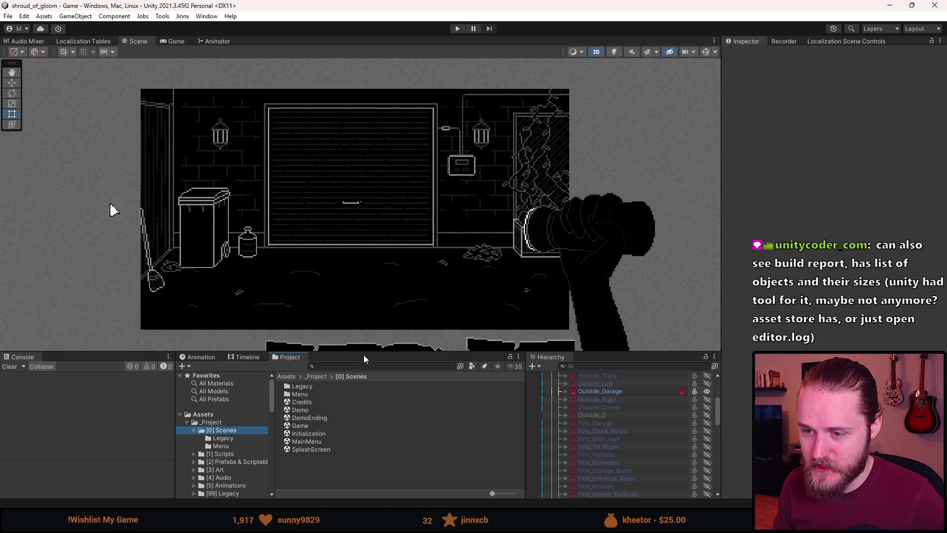
{"action": "left_click_drag", "start_coordinate": [363, 353], "coordinate": [308, 442]}
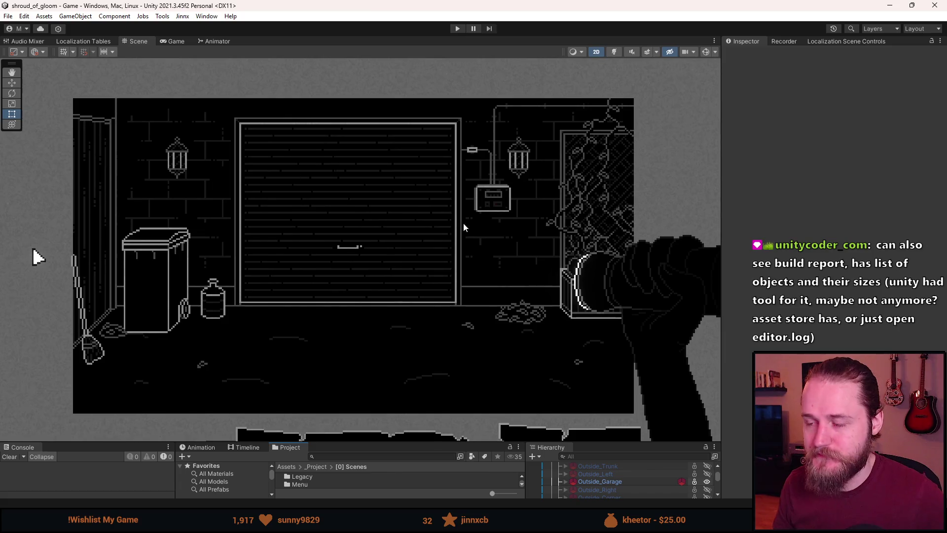
{"action": "left_click_drag", "start_coordinate": [445, 444], "coordinate": [446, 347]}
{"action": "left_click", "coordinate": [565, 385]}
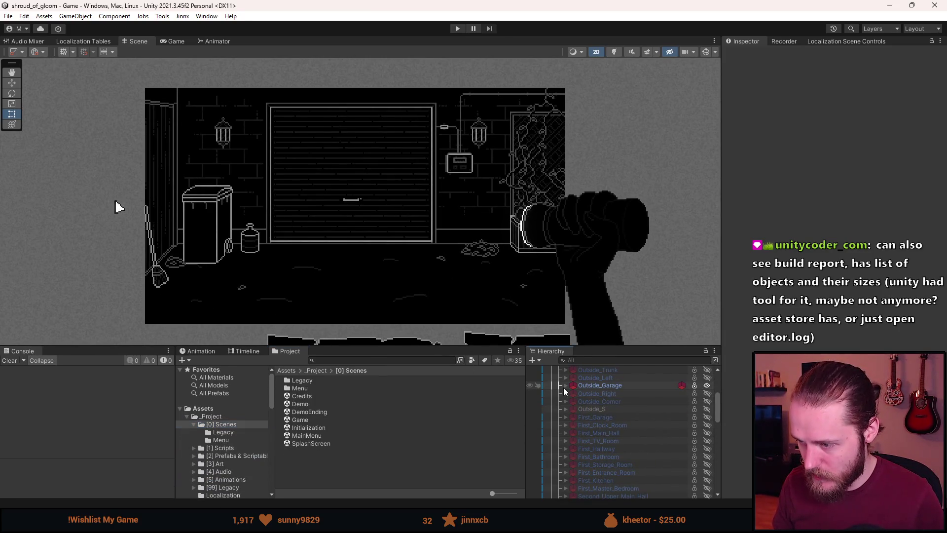
Select Switches_Close_Up and expand its Switch Puzzle Map Markers list, revealing it is empty
{"action": "scroll", "coordinate": [612, 433], "scroll_direction": "down", "scroll_amount": 3}
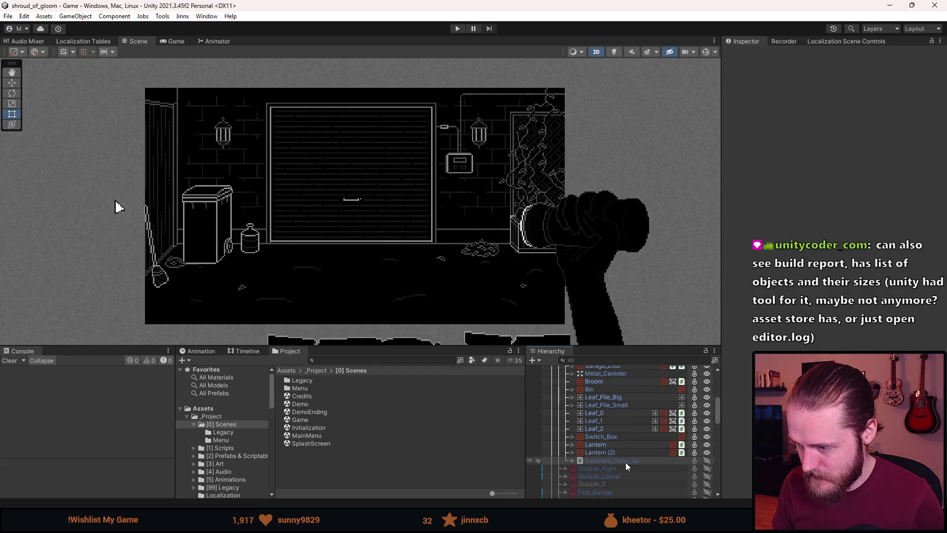
{"action": "left_click", "coordinate": [626, 461]}
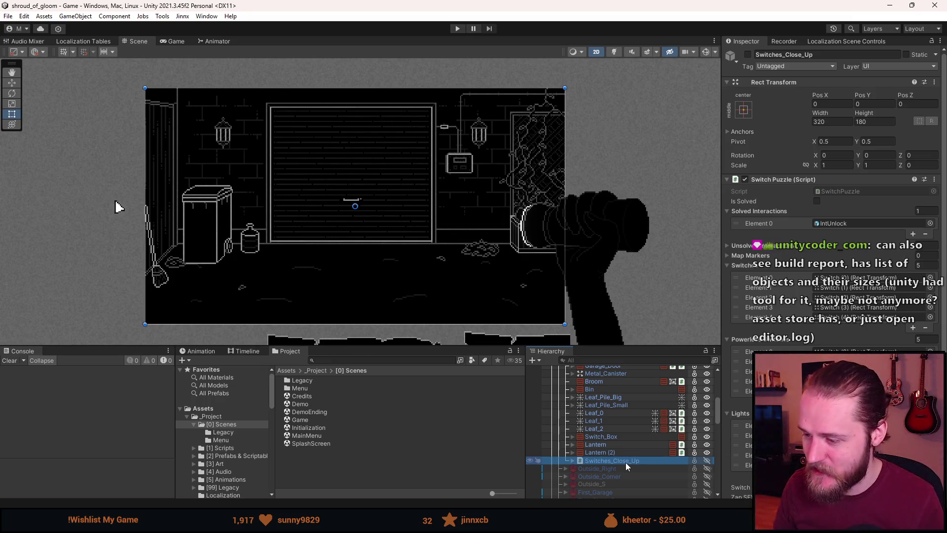
{"action": "scroll", "coordinate": [626, 469], "scroll_direction": "up", "scroll_amount": 3}
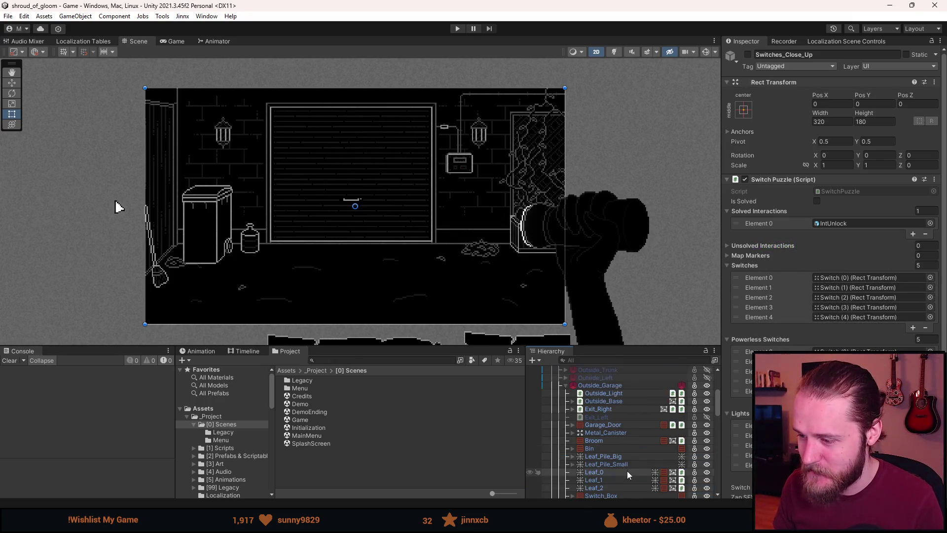
{"action": "scroll", "coordinate": [622, 481], "scroll_direction": "down", "scroll_amount": 2}
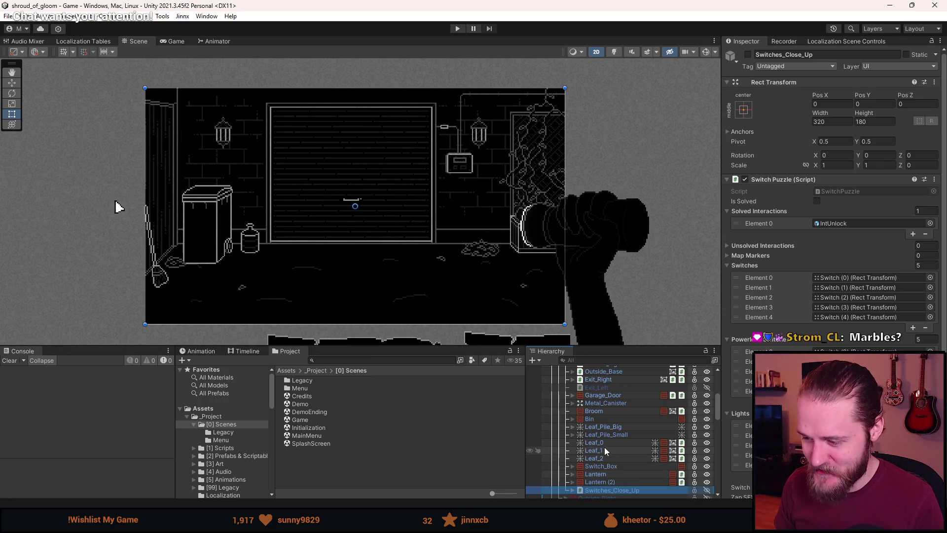
{"action": "scroll", "coordinate": [605, 447], "scroll_direction": "down", "scroll_amount": 2}
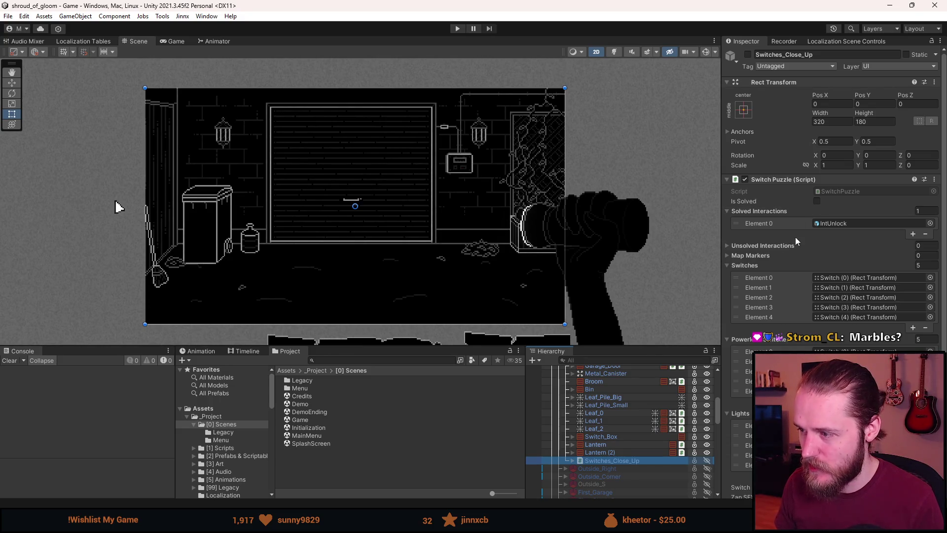
{"action": "left_click", "coordinate": [754, 254]}
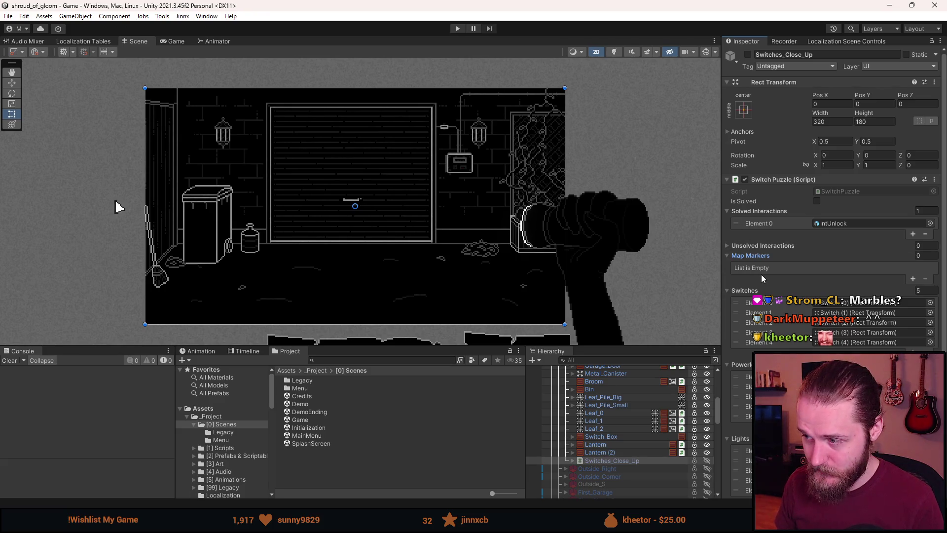
{"action": "scroll", "coordinate": [605, 455], "scroll_direction": "down", "scroll_amount": 5}
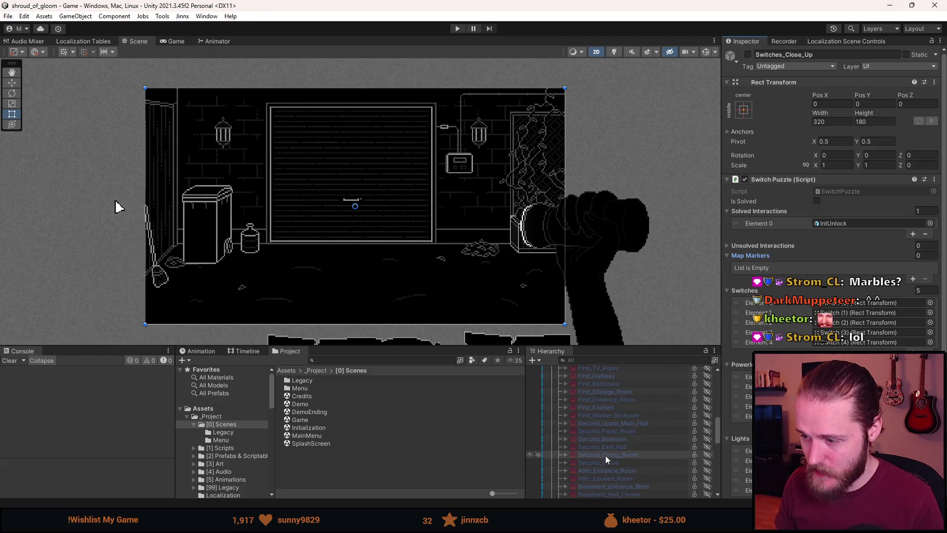
Expand Documents, OpenMap, OpenDocuments, Map and Map_Image in the Hierarchy to reach the map floors
{"action": "scroll", "coordinate": [605, 456], "scroll_direction": "down", "scroll_amount": 6}
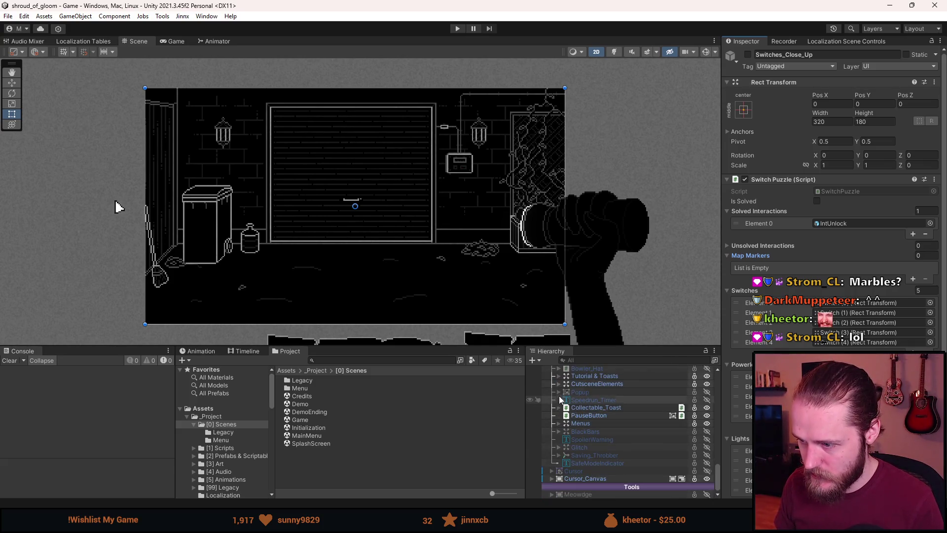
{"action": "scroll", "coordinate": [560, 403], "scroll_direction": "down", "scroll_amount": 3}
{"action": "left_click", "coordinate": [558, 382]}
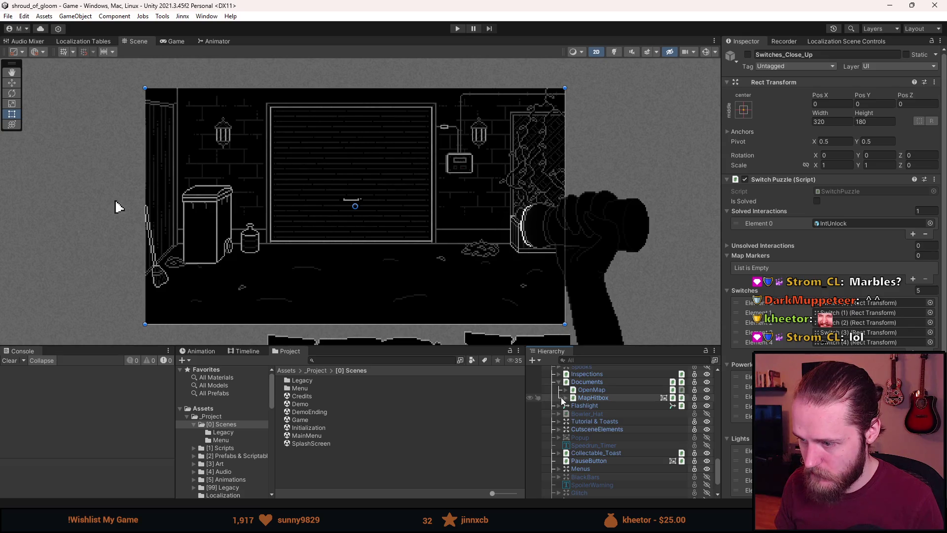
{"action": "left_click", "coordinate": [566, 390]}
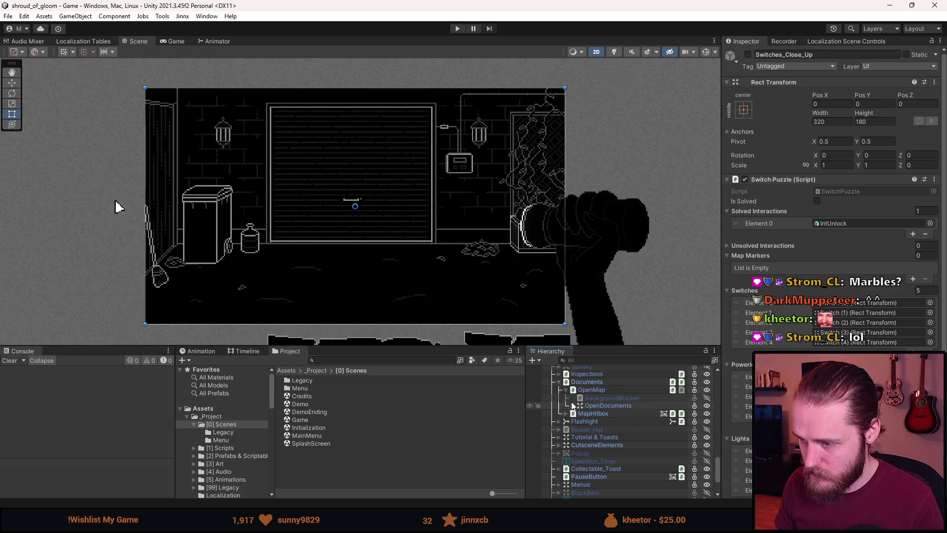
{"action": "left_click", "coordinate": [572, 405]}
{"action": "left_click", "coordinate": [579, 413]}
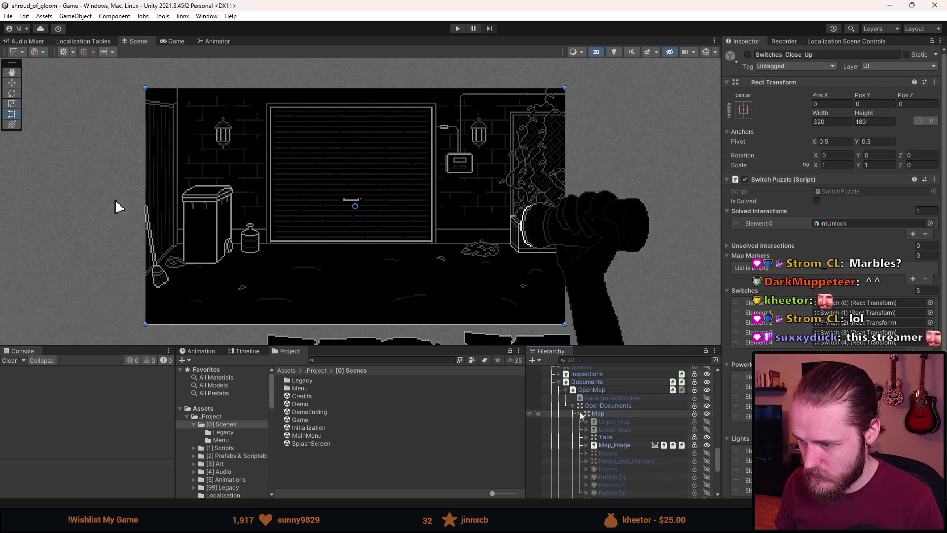
{"action": "left_click", "coordinate": [586, 445]}
{"action": "scroll", "coordinate": [584, 446], "scroll_direction": "down", "scroll_amount": 2}
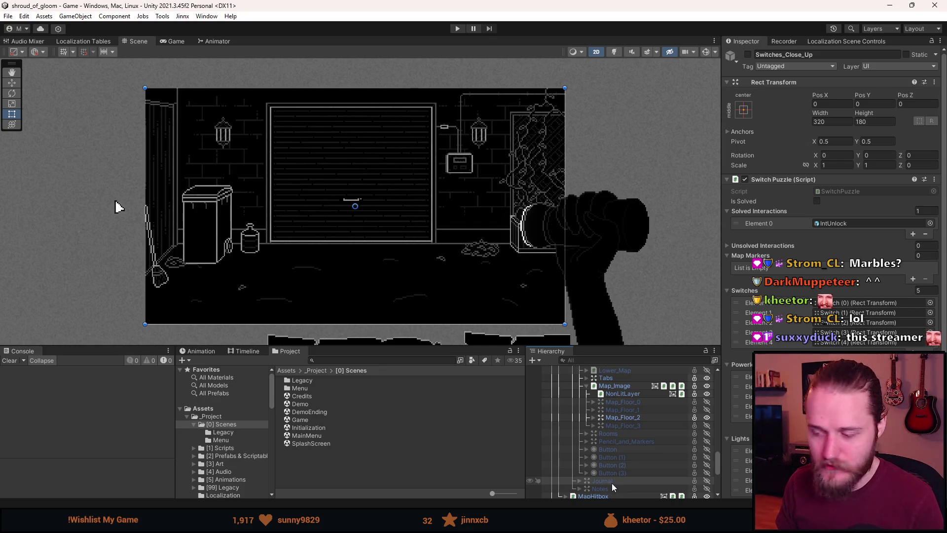
{"action": "scroll", "coordinate": [611, 484], "scroll_direction": "up", "scroll_amount": 2}
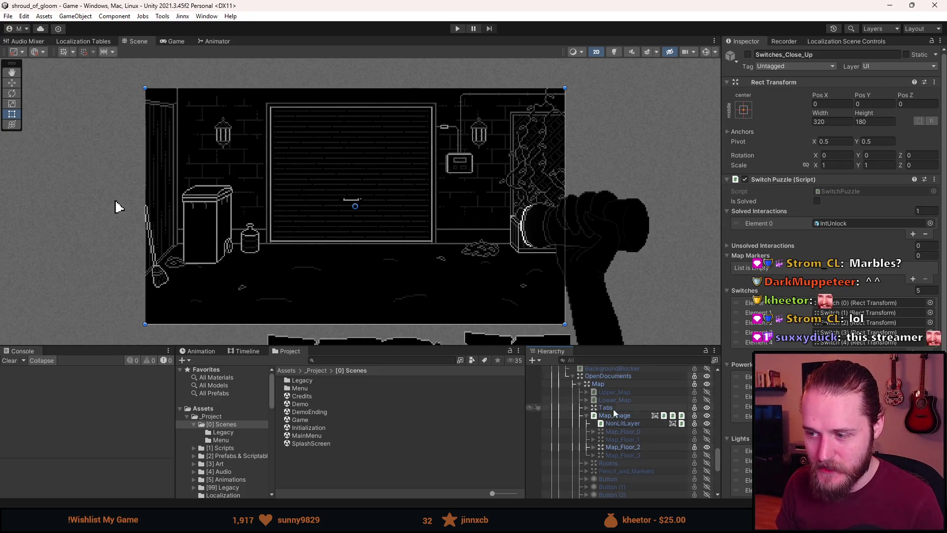
Select Map_Floor_2 and expand its MarkerTransform to list Bedroom_Door, Office_Door, Hatch, Piano and Safe
{"action": "left_click", "coordinate": [640, 448]}
{"action": "left_click", "coordinate": [599, 449]}
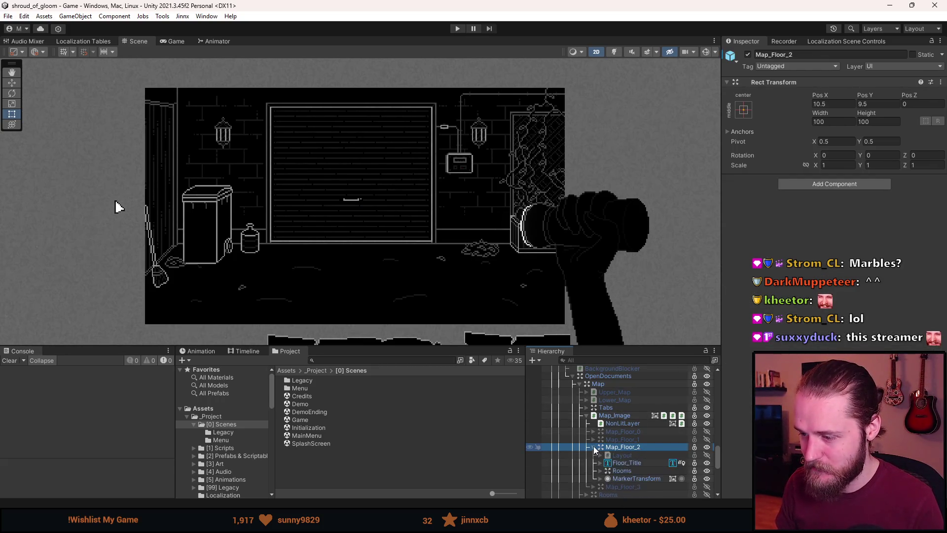
{"action": "scroll", "coordinate": [600, 450], "scroll_direction": "down", "scroll_amount": 1}
{"action": "left_click", "coordinate": [600, 449]}
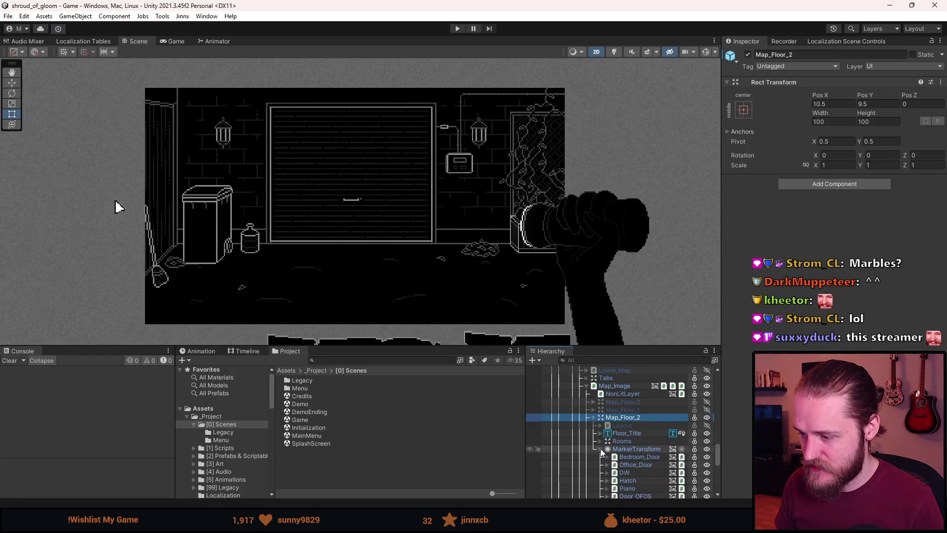
{"action": "scroll", "coordinate": [602, 451], "scroll_direction": "down", "scroll_amount": 2}
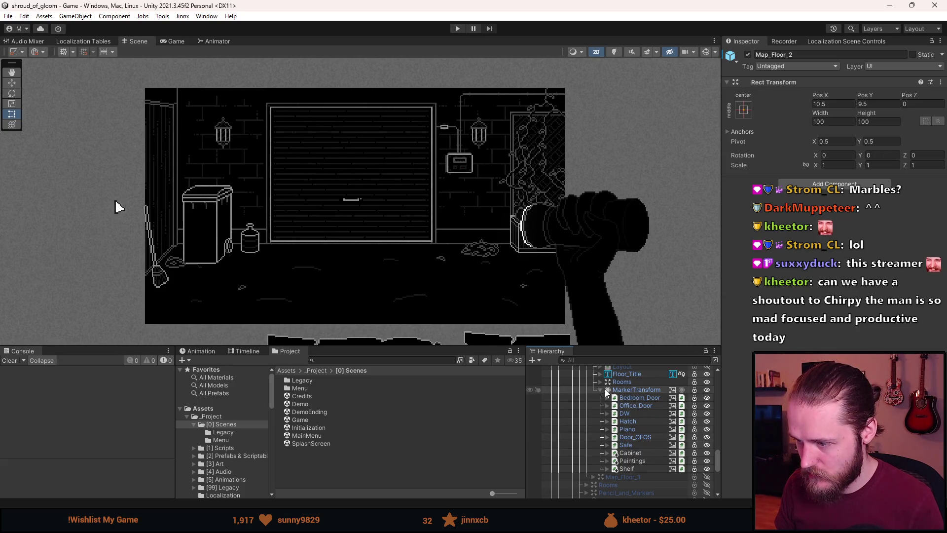
{"action": "scroll", "coordinate": [592, 369], "scroll_direction": "up", "scroll_amount": 2}
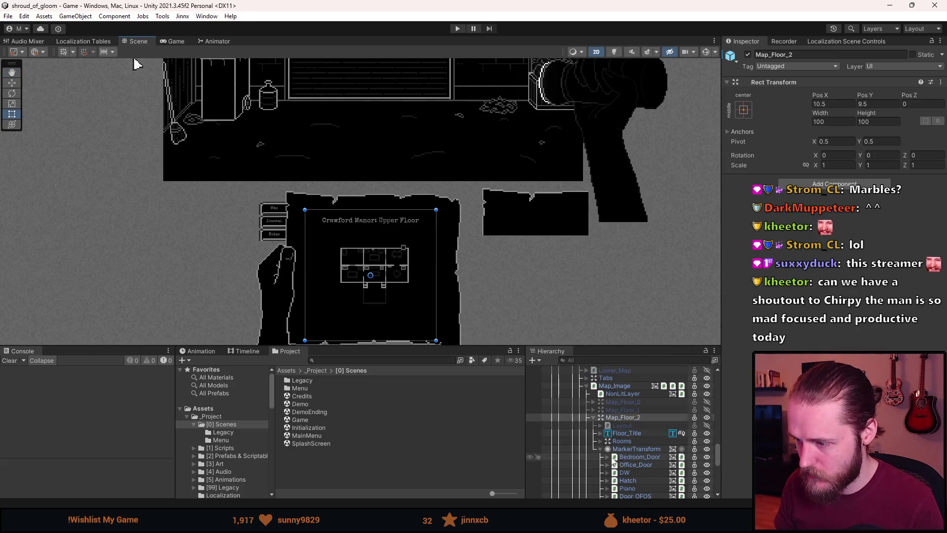
Deactivate Map_Floor_2 and activate Map_Floor_1 with Alt+Shift+A to show the Main Floor
{"action": "left_click", "coordinate": [610, 418]}
{"action": "key", "text": "alt+shift+a"}
{"action": "left_click", "coordinate": [623, 409]}
{"action": "key", "text": "alt+shift+a"}
Expand Map_Floor_1 to list markers like Marker_Car, Marker_Gate, Marker_TV and Marker_Switches
{"action": "left_click", "coordinate": [593, 417]}
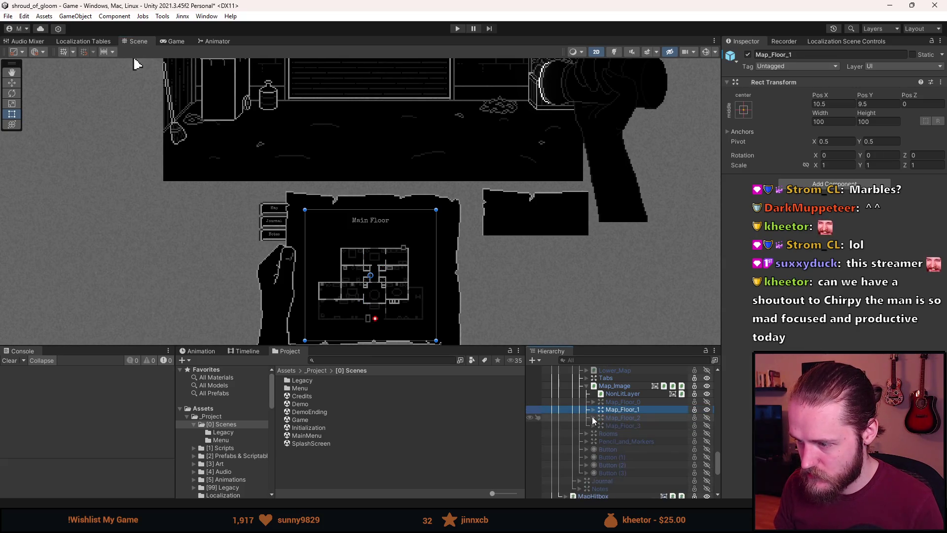
{"action": "left_click", "coordinate": [593, 410]}
{"action": "scroll", "coordinate": [618, 446], "scroll_direction": "down", "scroll_amount": 1}
{"action": "scroll", "coordinate": [351, 290], "scroll_direction": "up", "scroll_amount": 2}
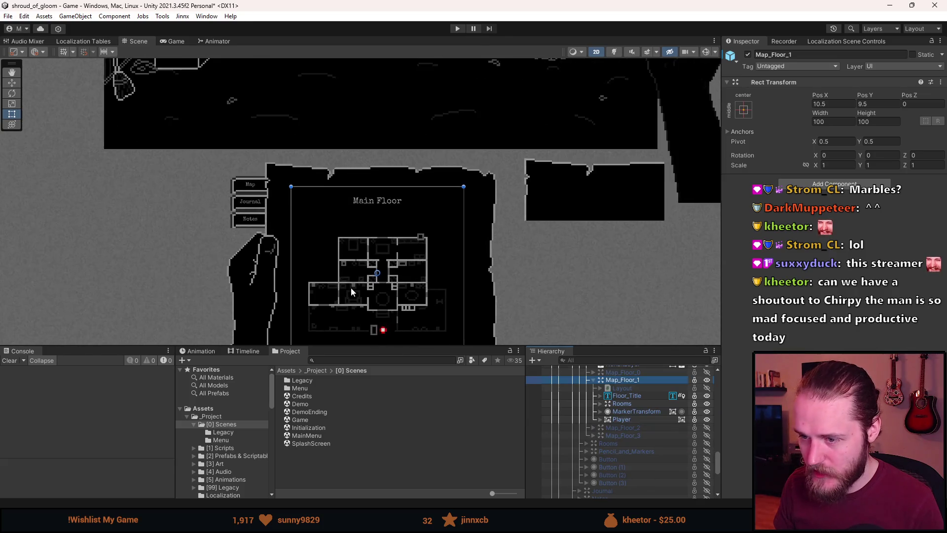
{"action": "scroll", "coordinate": [351, 287], "scroll_direction": "up", "scroll_amount": 10}
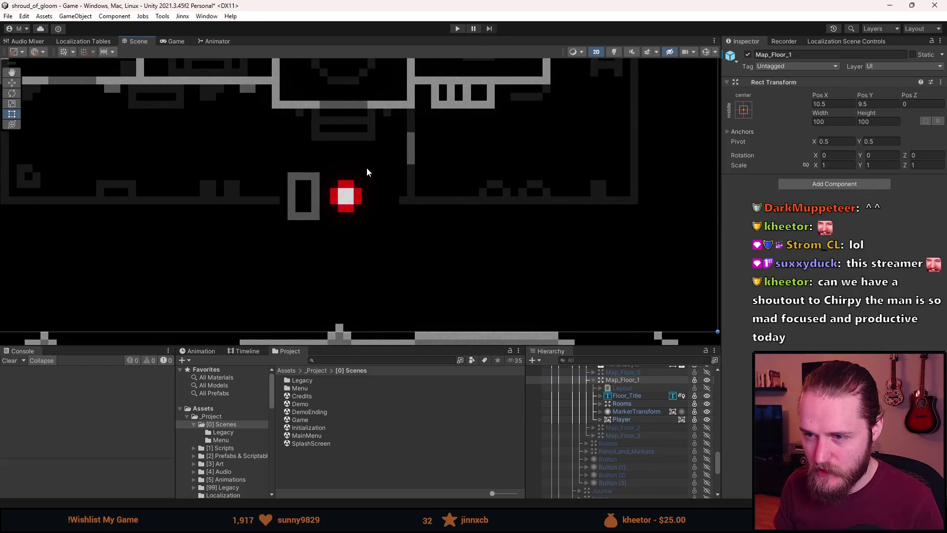
{"action": "scroll", "coordinate": [294, 275], "scroll_direction": "down", "scroll_amount": 5}
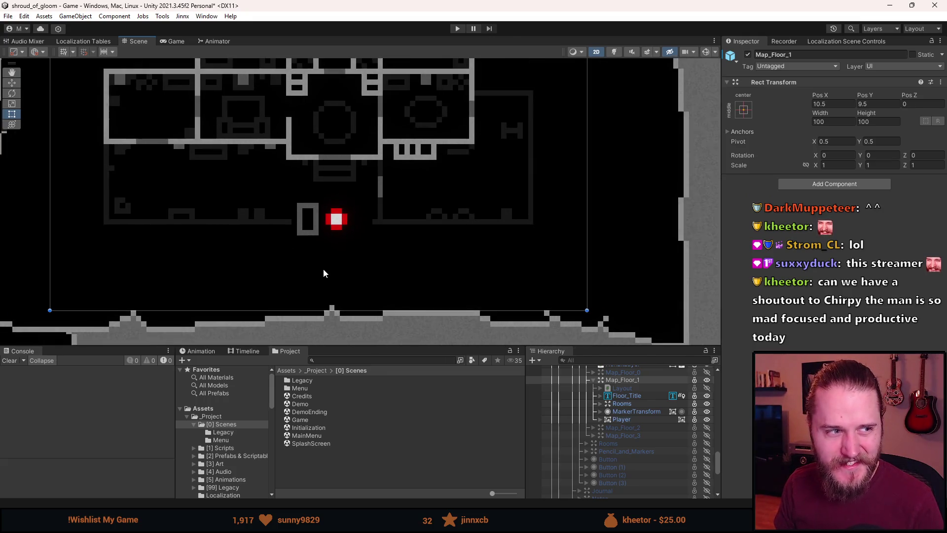
{"action": "scroll", "coordinate": [324, 273], "scroll_direction": "up", "scroll_amount": 5}
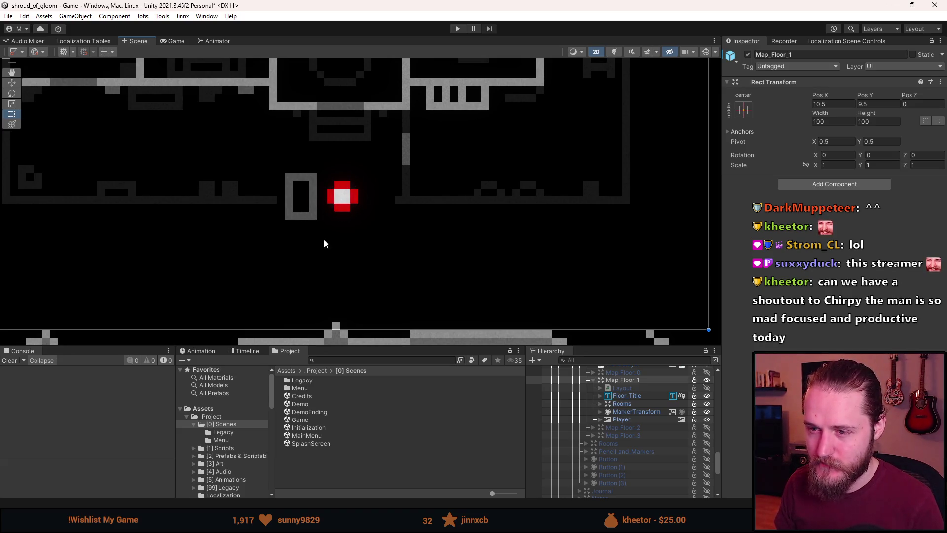
{"action": "scroll", "coordinate": [314, 232], "scroll_direction": "down", "scroll_amount": 10}
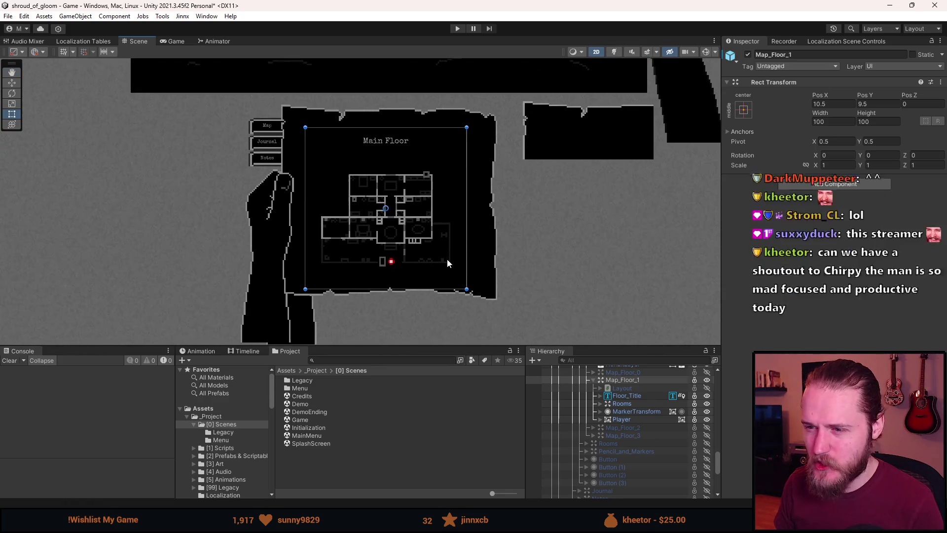
{"action": "scroll", "coordinate": [446, 264], "scroll_direction": "down", "scroll_amount": 3}
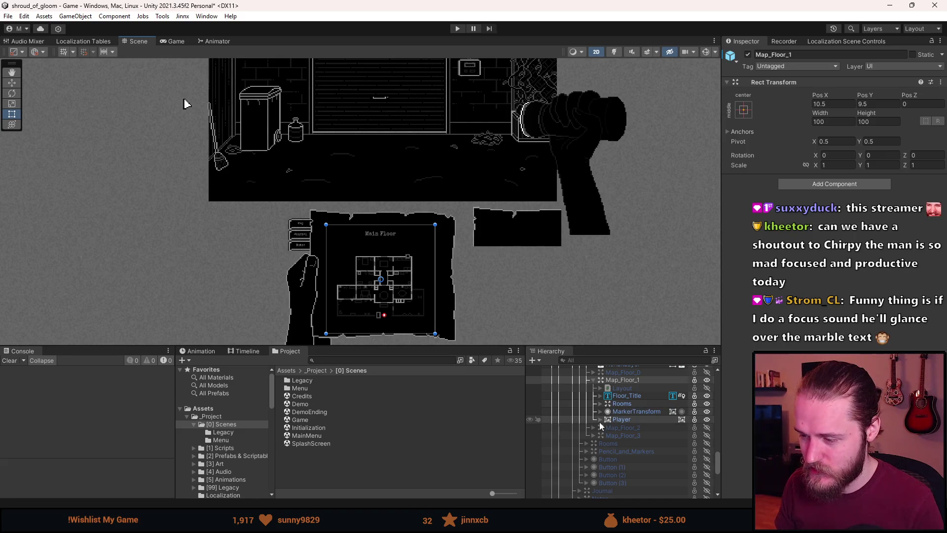
{"action": "left_click", "coordinate": [599, 412]}
Expand MarkerTransform under Map_Floor_1 and scroll through its Marker_ children, such as Marker_Gate and Marker_Clock
{"action": "left_click", "coordinate": [599, 411]}
{"action": "left_click", "coordinate": [600, 411]}
{"action": "scroll", "coordinate": [625, 474], "scroll_direction": "down", "scroll_amount": 5}
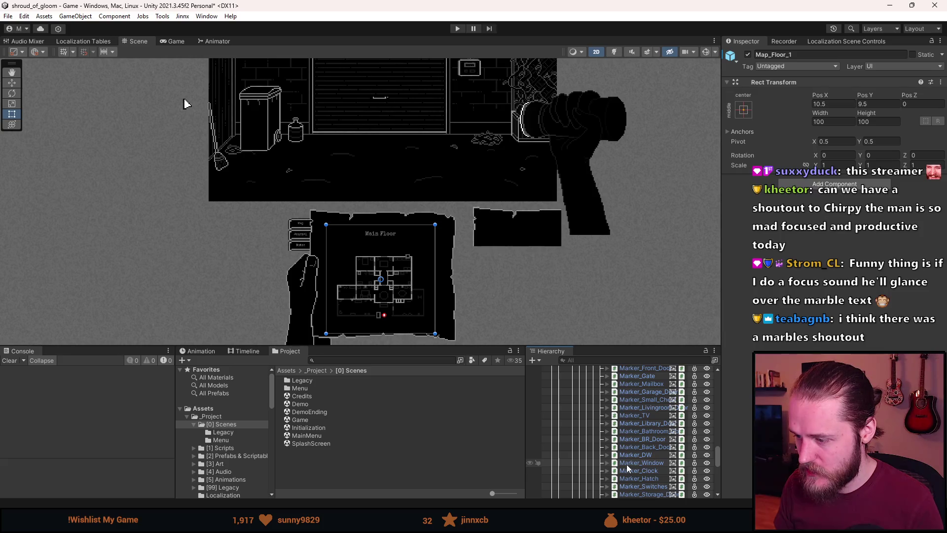
{"action": "scroll", "coordinate": [625, 477], "scroll_direction": "up", "scroll_amount": 3}
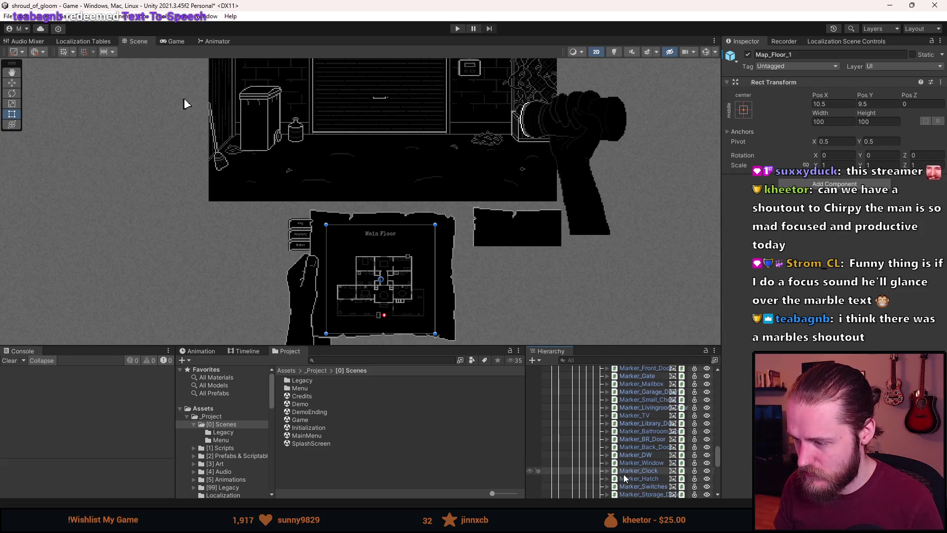
{"action": "scroll", "coordinate": [623, 474], "scroll_direction": "up", "scroll_amount": 3}
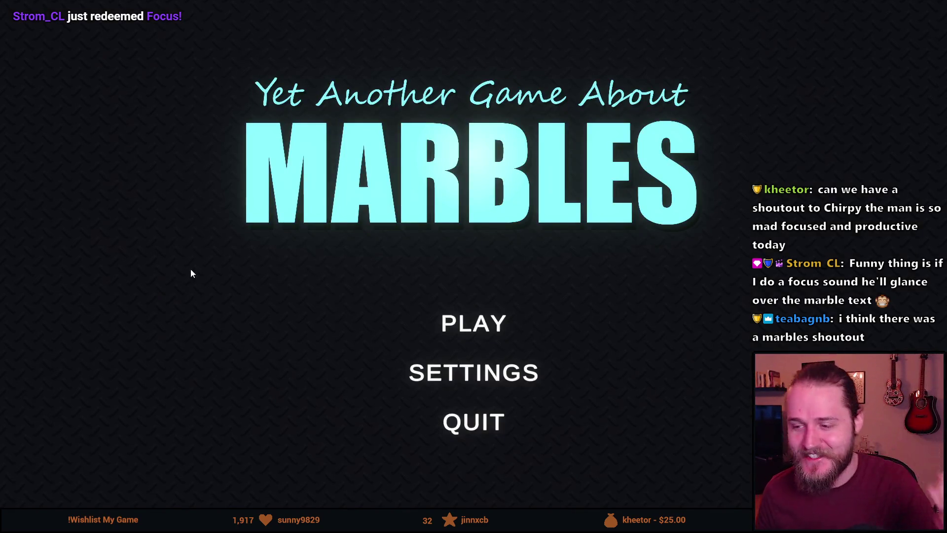
Start playing from the title menu and pick The Descent track
{"action": "left_click", "coordinate": [461, 320]}
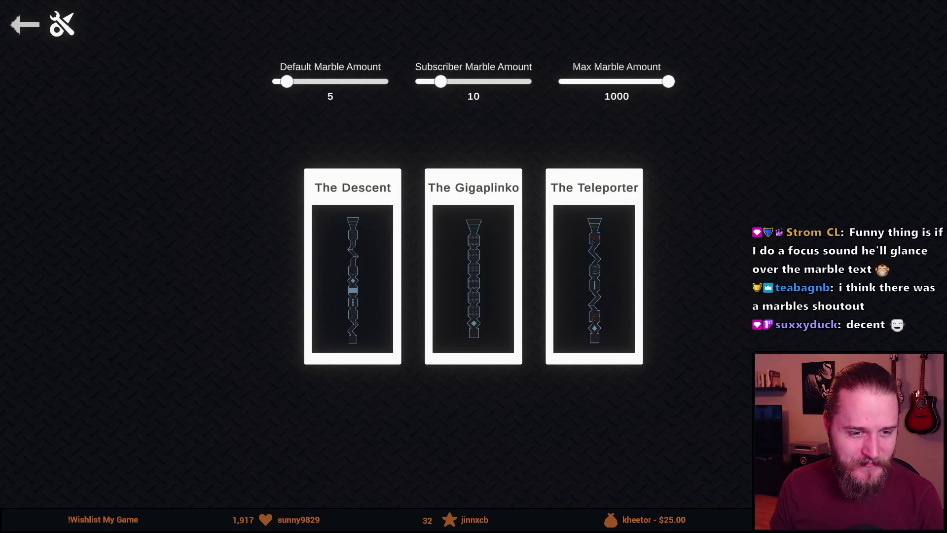
{"action": "left_click", "coordinate": [365, 241]}
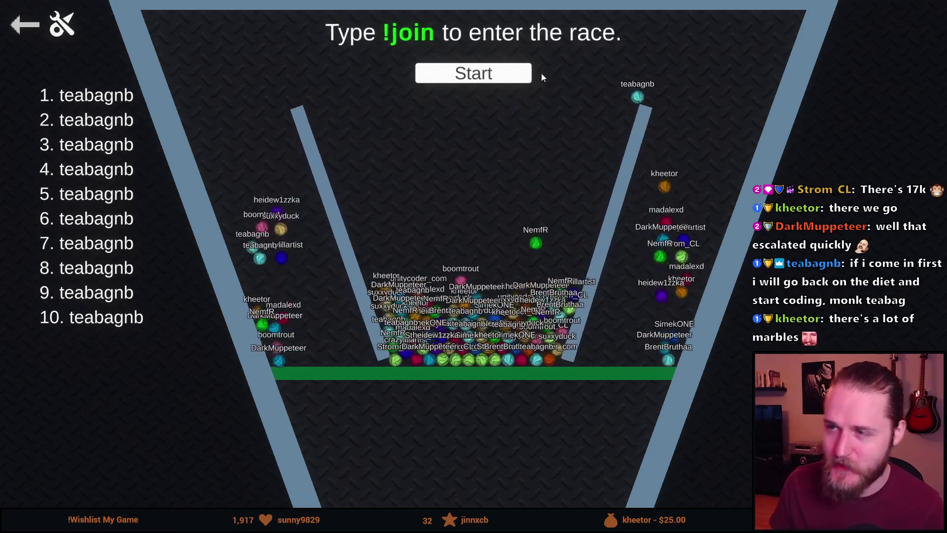
Start the race countdown on The Descent once viewers' marbles have joined
{"action": "left_click", "coordinate": [497, 78]}
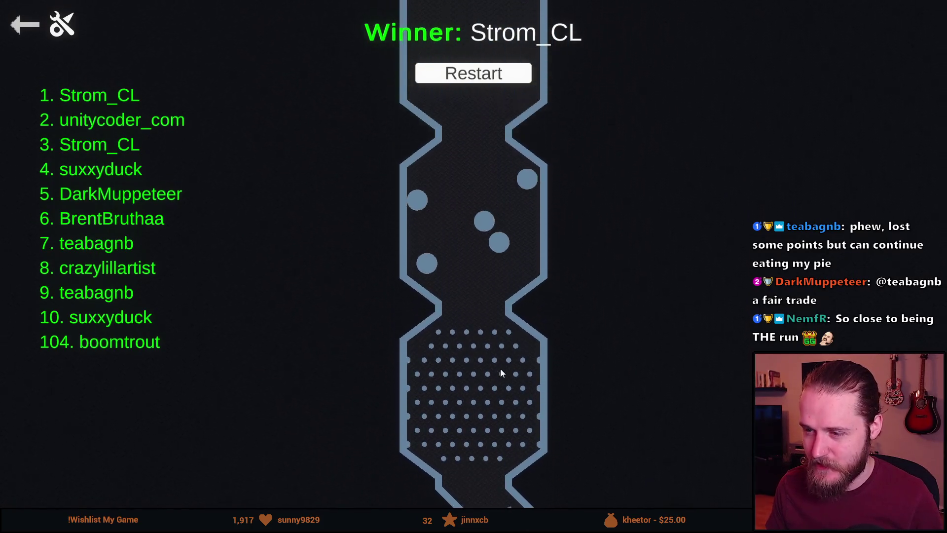
Follow one viewer's marble to the finish, zoom out, then return to map selection
{"action": "left_click", "coordinate": [501, 372]}
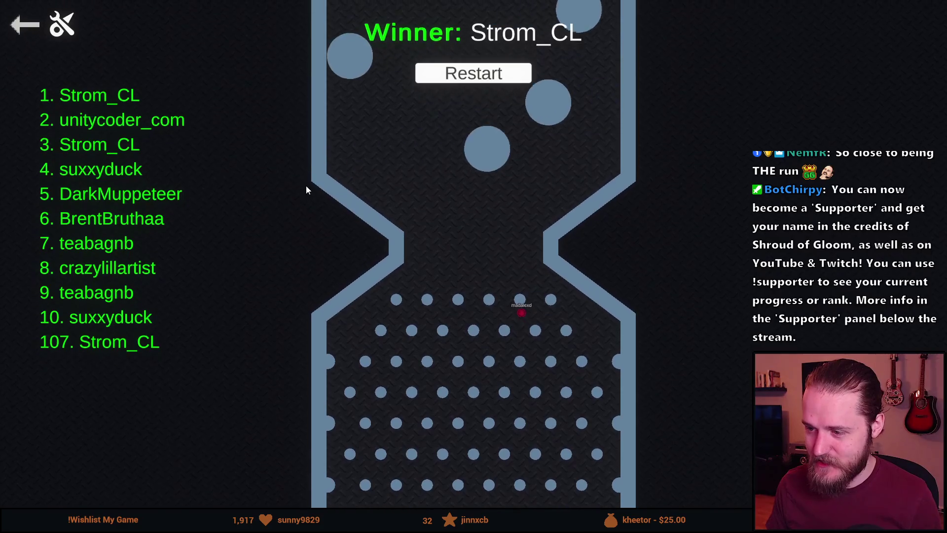
{"action": "scroll", "coordinate": [334, 371], "scroll_direction": "down", "scroll_amount": 5}
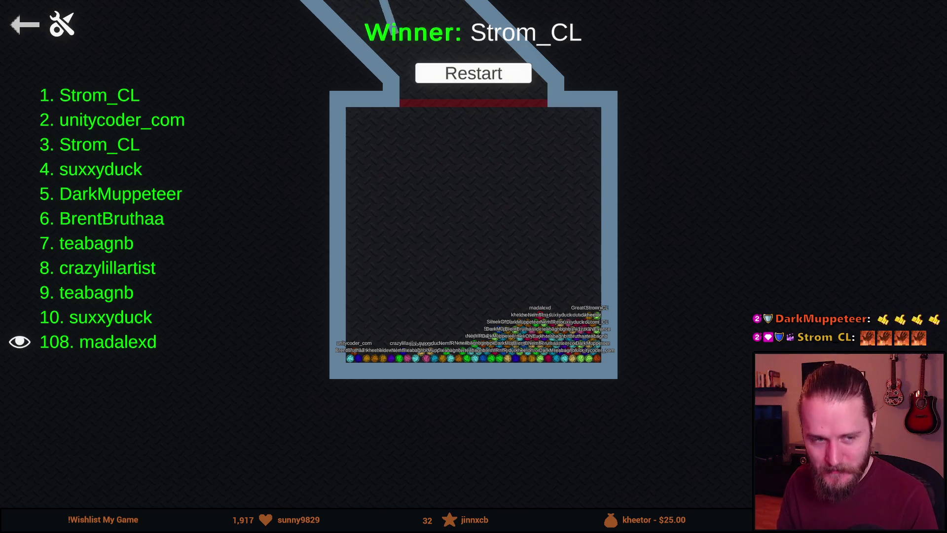
{"action": "left_click", "coordinate": [23, 30]}
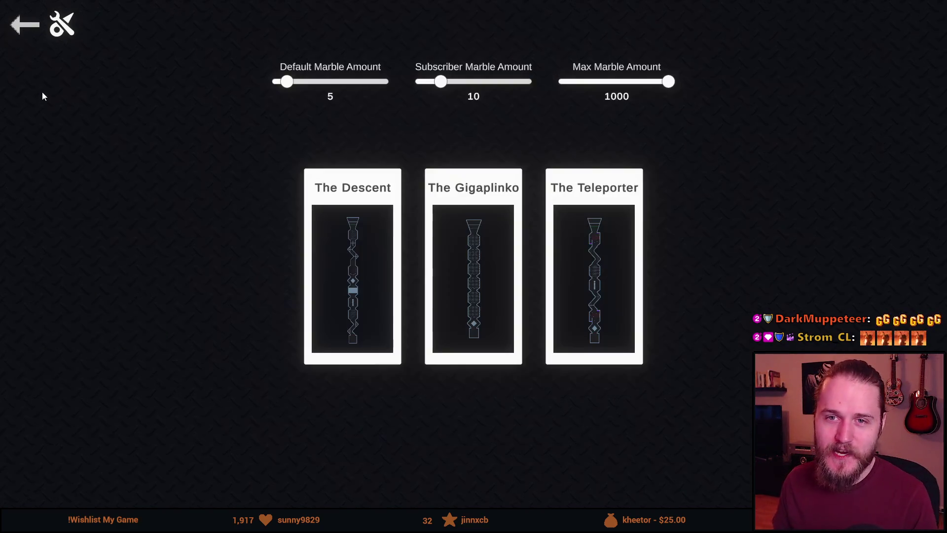
Back out to the main menu and confirm quitting the marble game
{"action": "key", "text": "Escape"}
{"action": "left_click", "coordinate": [467, 422]}
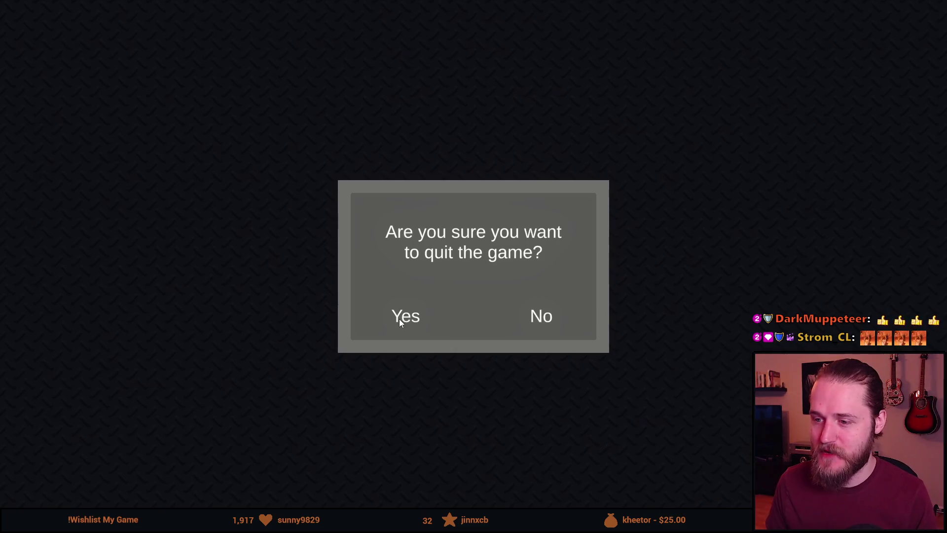
{"action": "left_click", "coordinate": [405, 318]}
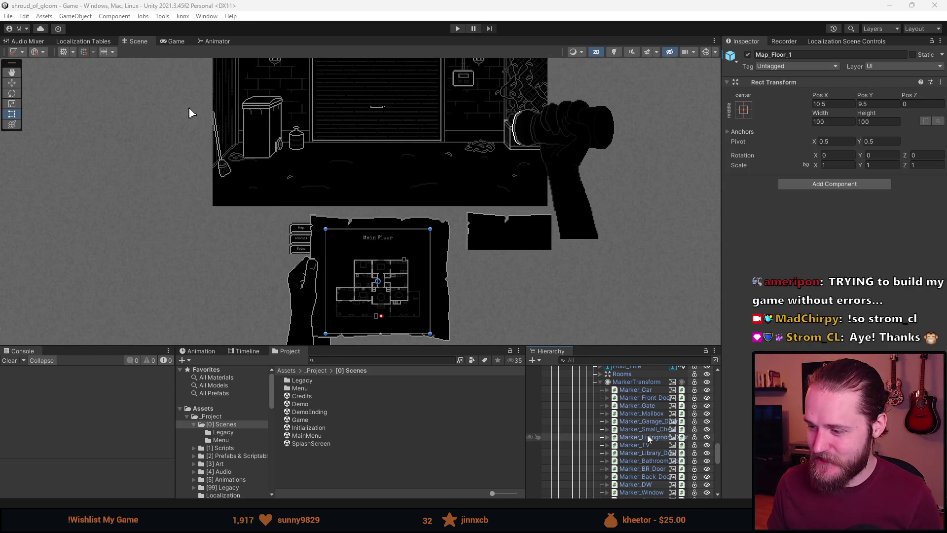
Zoom around the Main Floor map in the Scene view and switch to the Move tool
{"action": "scroll", "coordinate": [647, 437], "scroll_direction": "down", "scroll_amount": 5}
{"action": "scroll", "coordinate": [653, 450], "scroll_direction": "up", "scroll_amount": 5}
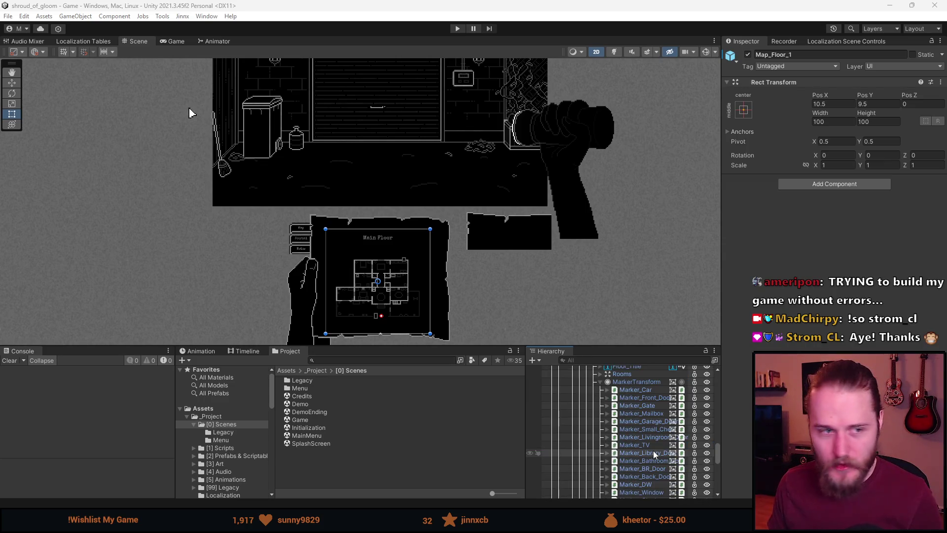
{"action": "scroll", "coordinate": [655, 453], "scroll_direction": "down", "scroll_amount": 3}
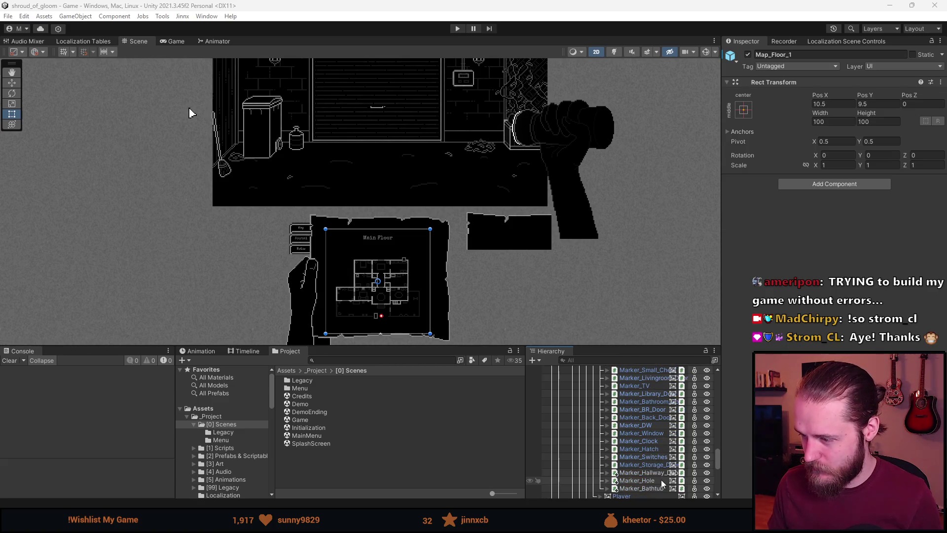
{"action": "scroll", "coordinate": [660, 487], "scroll_direction": "up", "scroll_amount": 3}
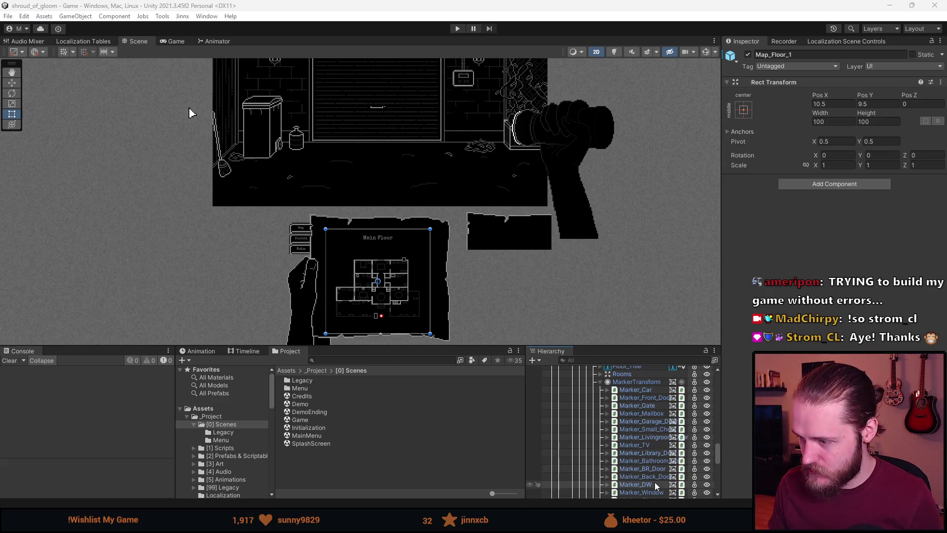
{"action": "scroll", "coordinate": [345, 275], "scroll_direction": "up", "scroll_amount": 5}
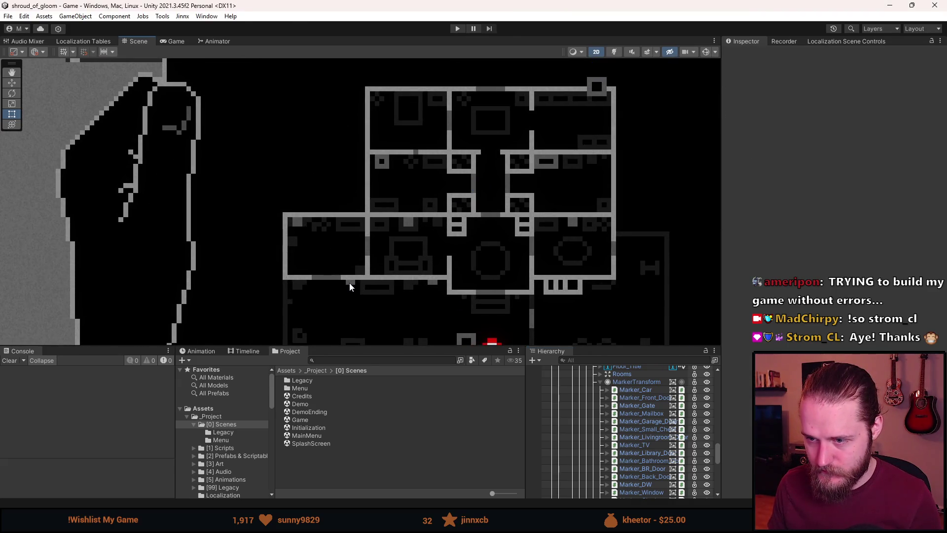
{"action": "scroll", "coordinate": [349, 283], "scroll_direction": "down", "scroll_amount": 5}
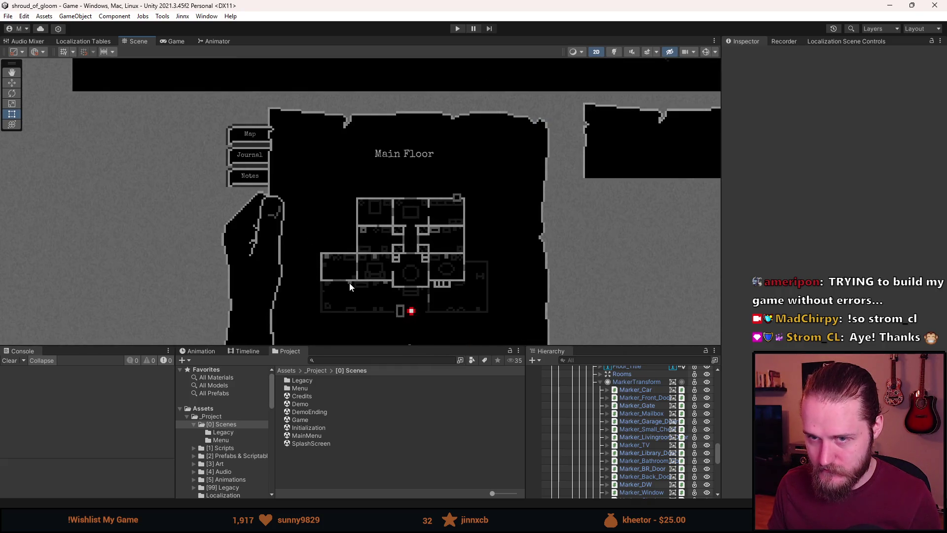
{"action": "left_click", "coordinate": [12, 82]}
{"action": "scroll", "coordinate": [334, 283], "scroll_direction": "up", "scroll_amount": 3}
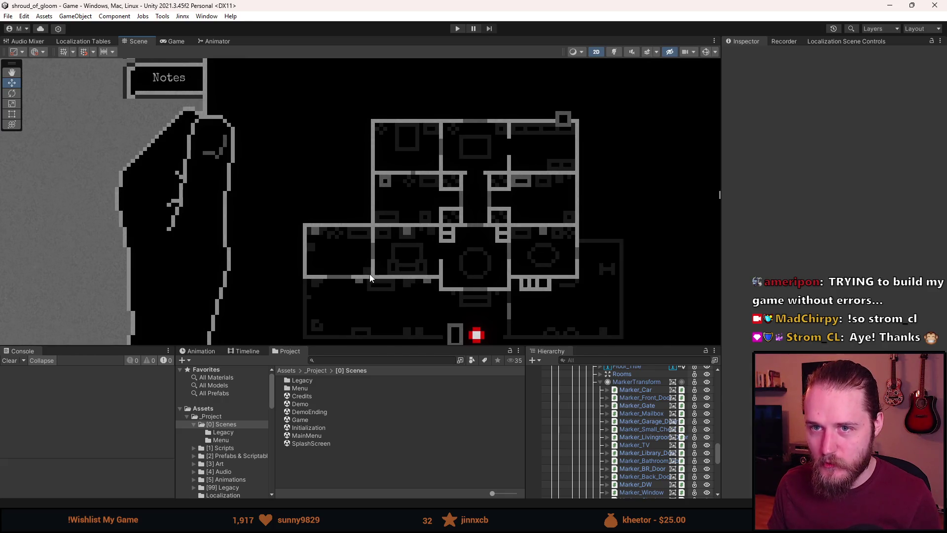
{"action": "scroll", "coordinate": [365, 276], "scroll_direction": "down", "scroll_amount": 2}
{"action": "scroll", "coordinate": [443, 178], "scroll_direction": "down", "scroll_amount": 3}
{"action": "scroll", "coordinate": [228, 158], "scroll_direction": "down", "scroll_amount": 2}
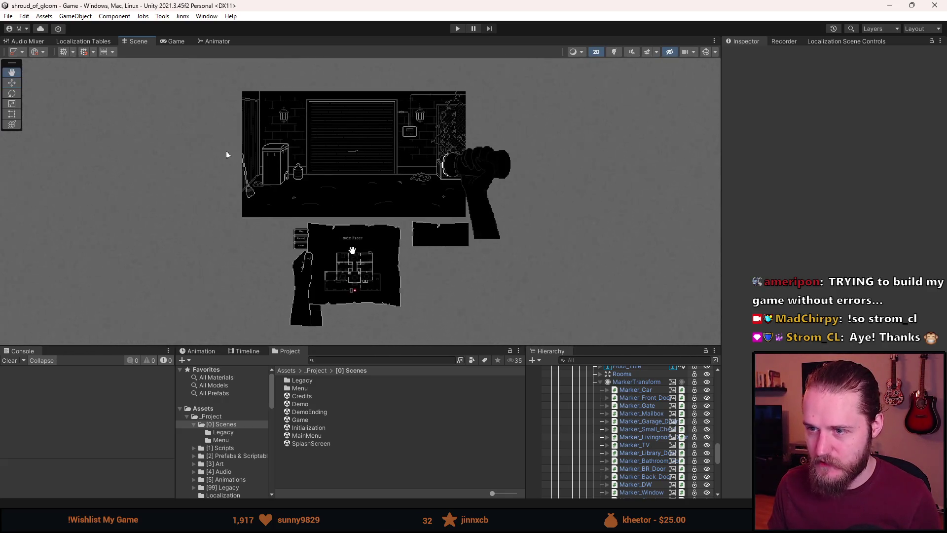
Select the Particle_Effects object in the scene
{"action": "left_click", "coordinate": [321, 139]}
{"action": "left_click", "coordinate": [434, 268]}
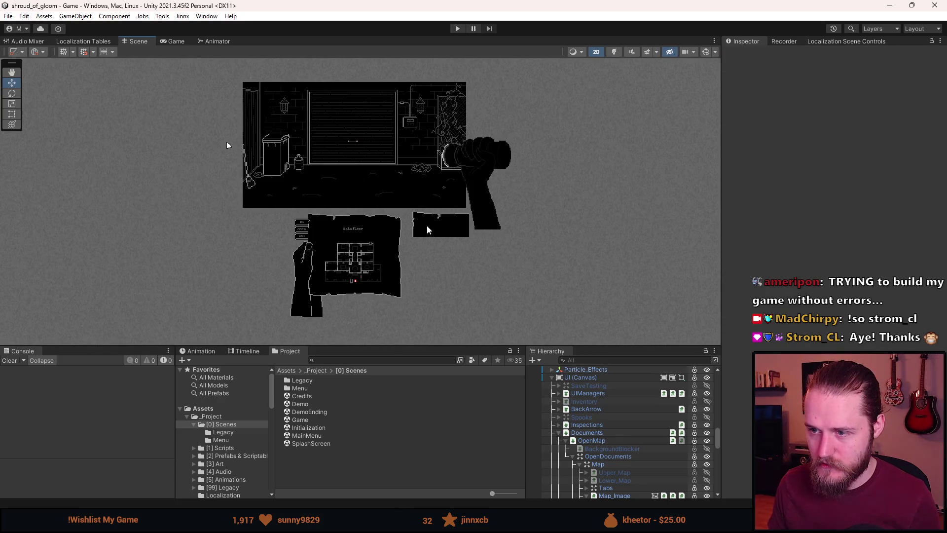
{"action": "left_click", "coordinate": [454, 152]}
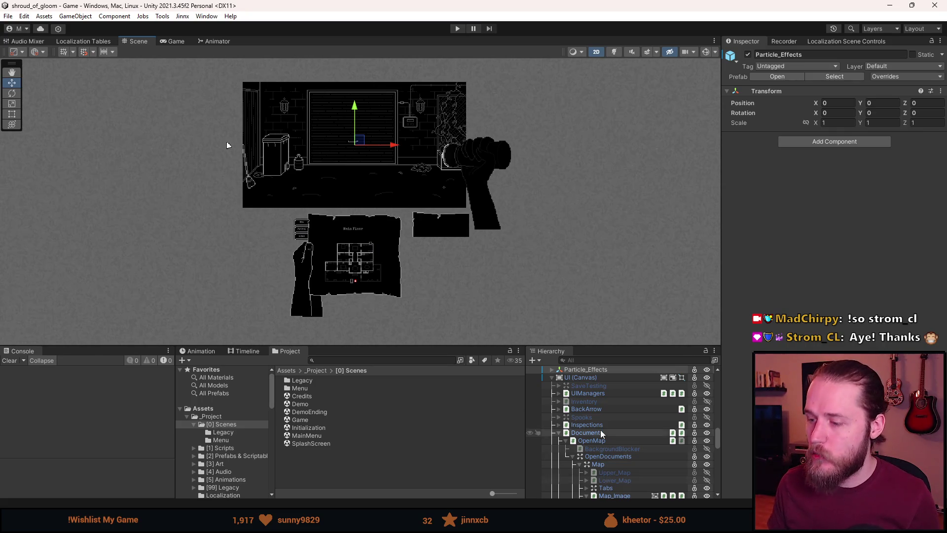
{"action": "scroll", "coordinate": [599, 393], "scroll_direction": "down", "scroll_amount": 3}
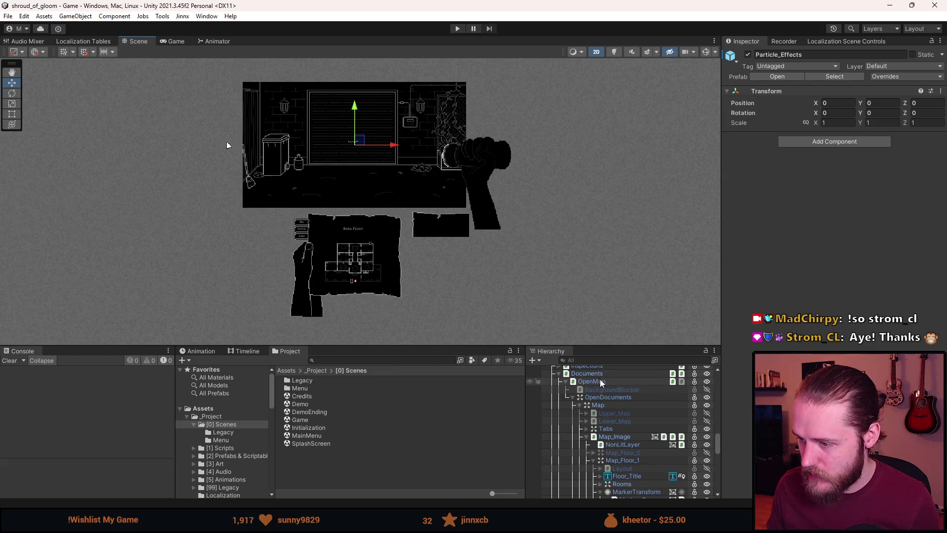
{"action": "scroll", "coordinate": [600, 393], "scroll_direction": "up", "scroll_amount": 4}
Frame the UI Canvas, pan the map up, and switch Scene gizmos back on
{"action": "double_click", "coordinate": [593, 406]}
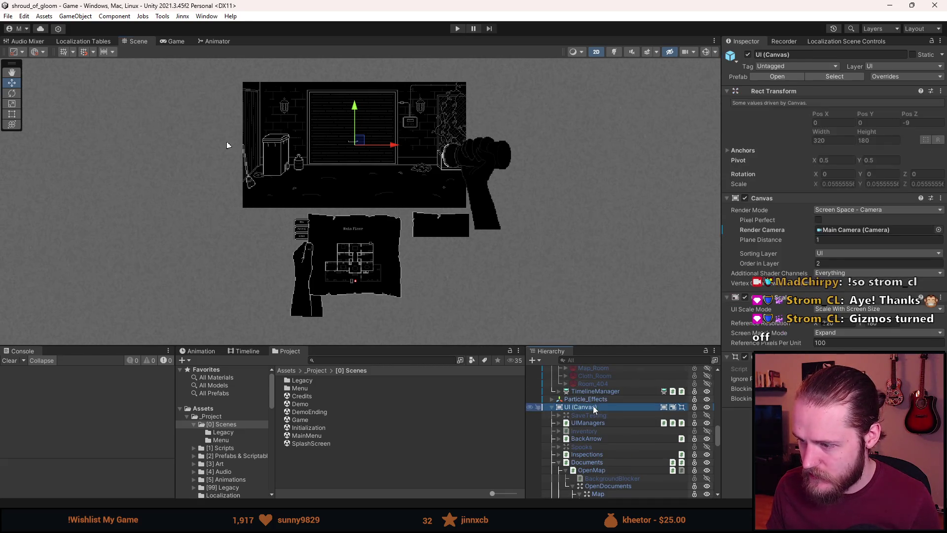
{"action": "left_click", "coordinate": [349, 266]}
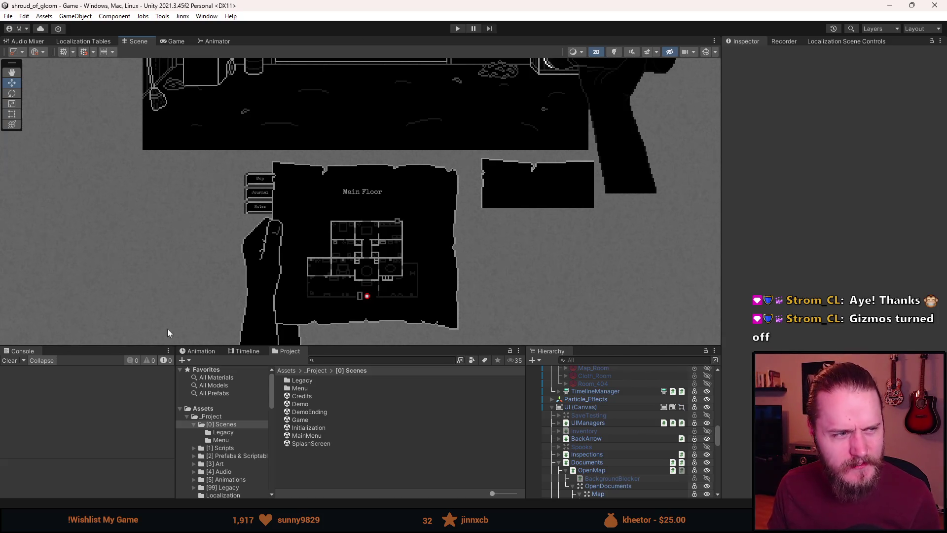
{"action": "mouse_move", "coordinate": [303, 223]}
{"action": "left_mouse_down"}
{"action": "mouse_move", "coordinate": [302, 127]}
{"action": "mouse_move", "coordinate": [301, 140]}
{"action": "left_mouse_up"}
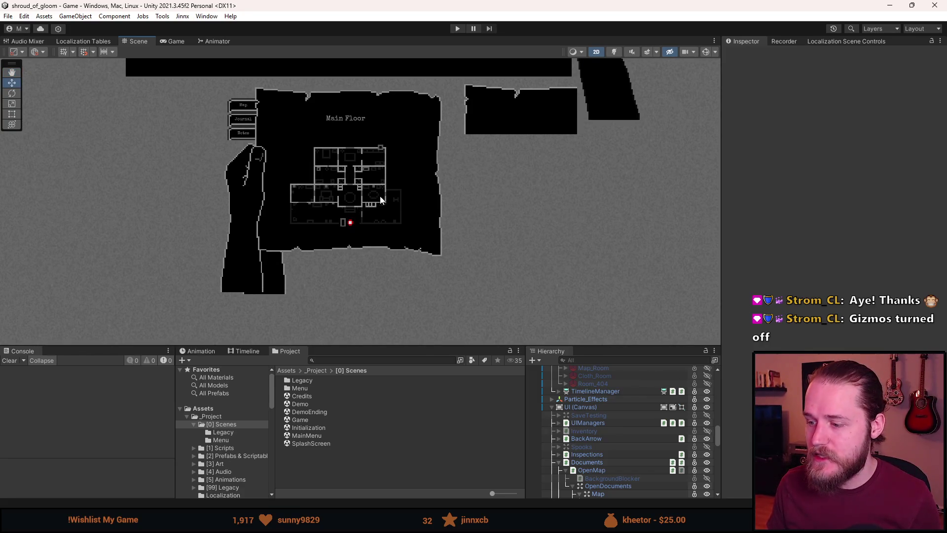
{"action": "scroll", "coordinate": [640, 448], "scroll_direction": "down", "scroll_amount": 5}
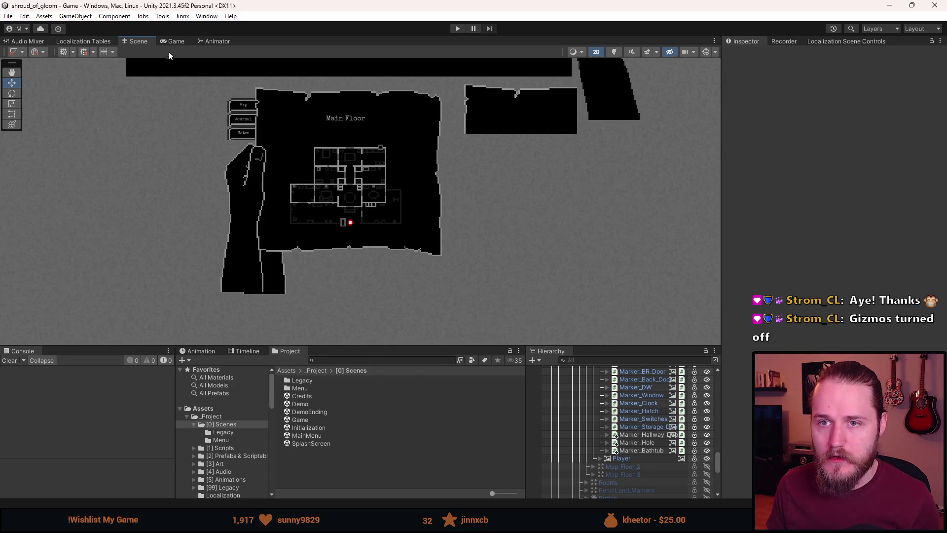
{"action": "left_click", "coordinate": [704, 52]}
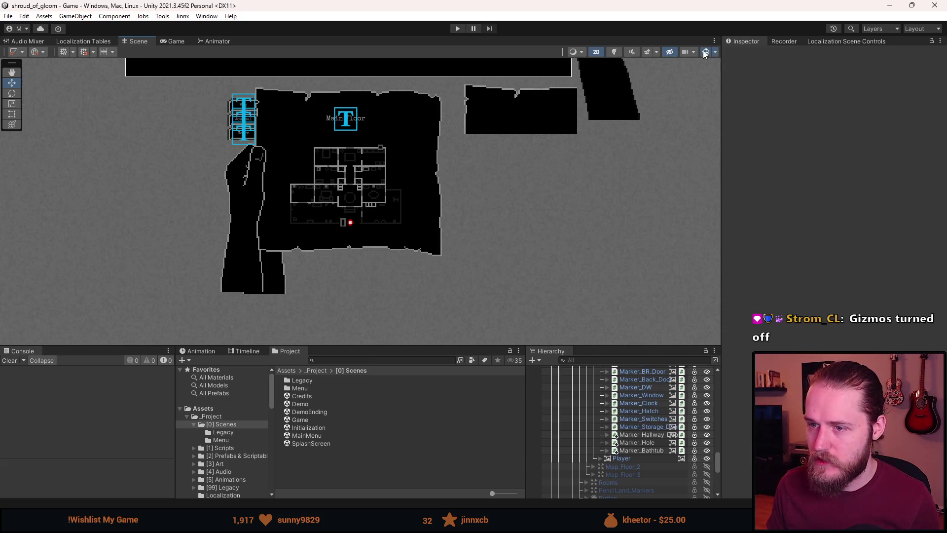
Step through Managers, RoomManager and IntroCutscene to select the Non_Lit map marker image
{"action": "left_click", "coordinate": [323, 201]}
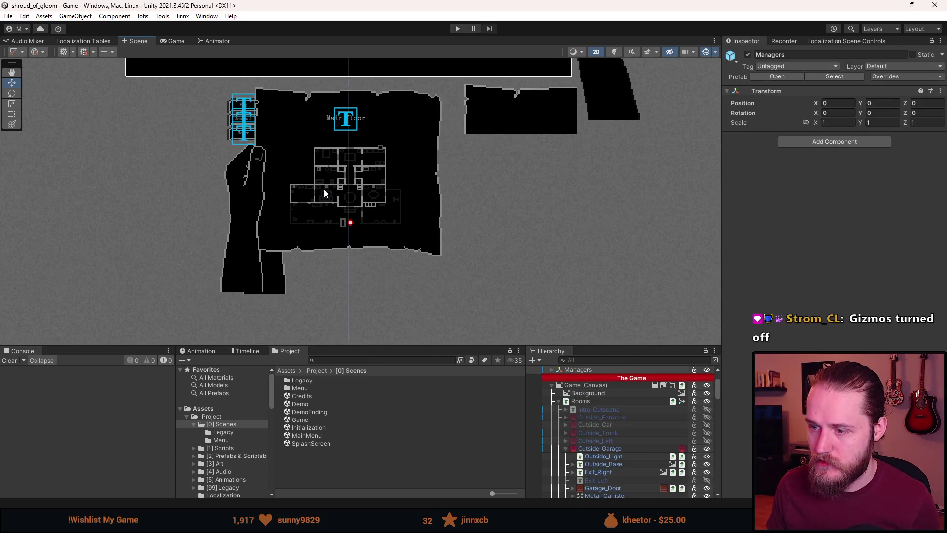
{"action": "left_click", "coordinate": [324, 190]}
{"action": "left_click", "coordinate": [326, 189]}
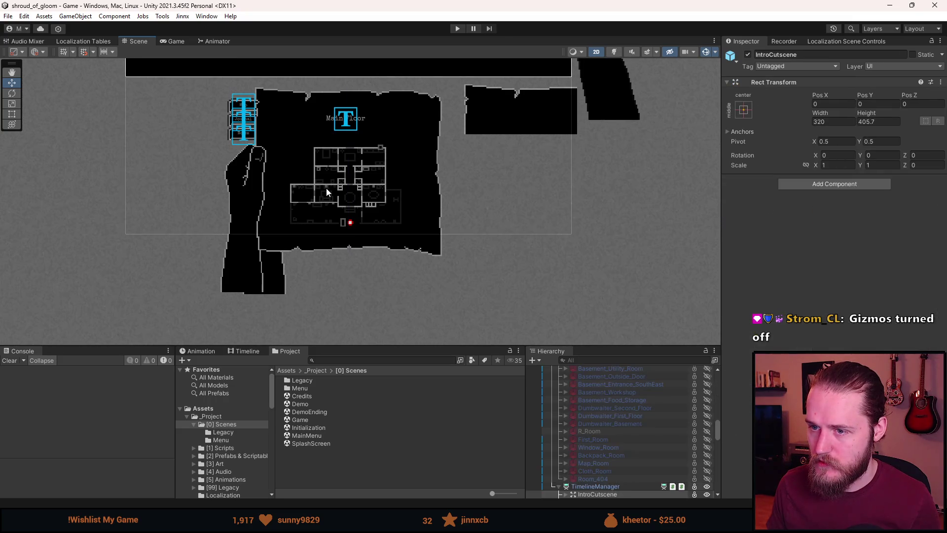
{"action": "left_click", "coordinate": [327, 187]}
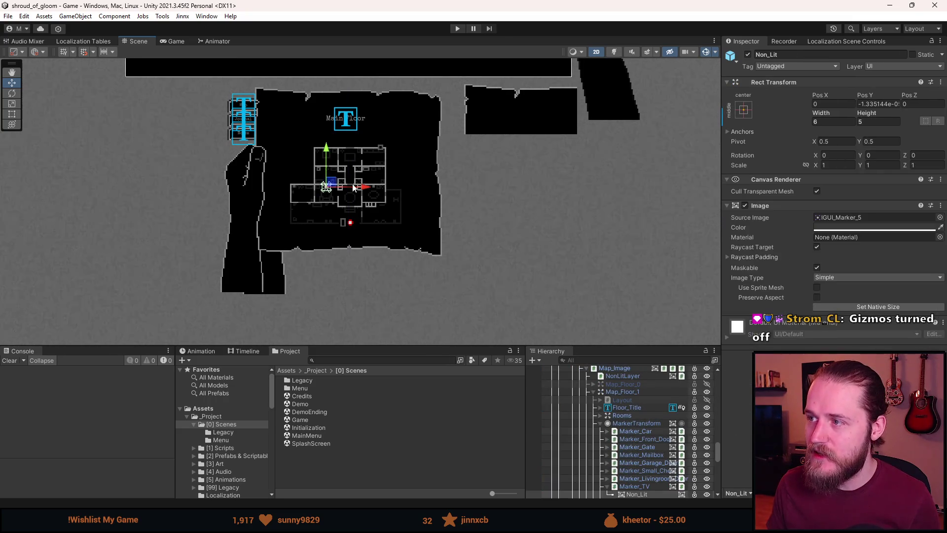
Pan and zoom the Scene view to show the whole room above the map
{"action": "mouse_move", "coordinate": [274, 113]}
{"action": "left_mouse_down"}
{"action": "mouse_move", "coordinate": [323, 180]}
{"action": "mouse_move", "coordinate": [286, 284]}
{"action": "left_mouse_up"}
{"action": "scroll", "coordinate": [286, 284], "scroll_direction": "down", "scroll_amount": 2}
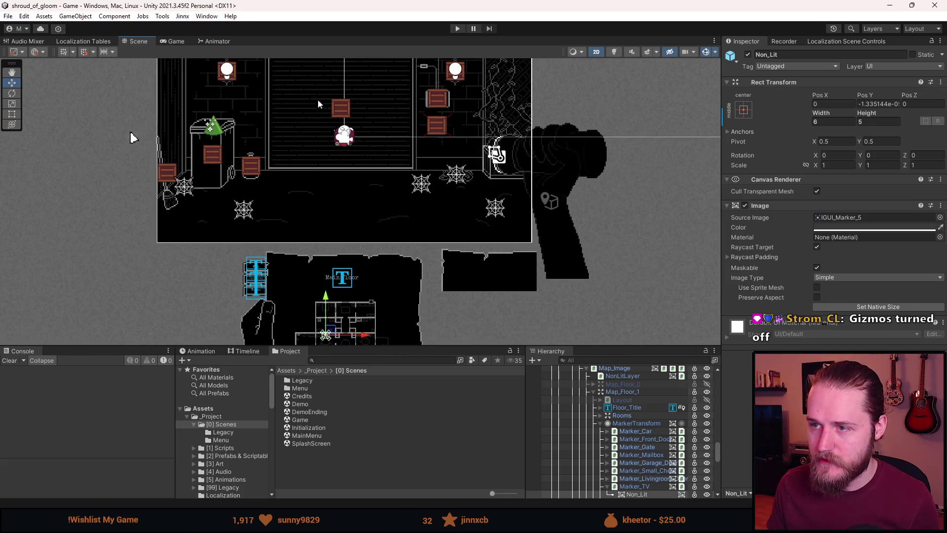
{"action": "left_click_drag", "start_coordinate": [321, 93], "coordinate": [327, 107]}
{"action": "left_click_drag", "start_coordinate": [381, 234], "coordinate": [374, 211]}
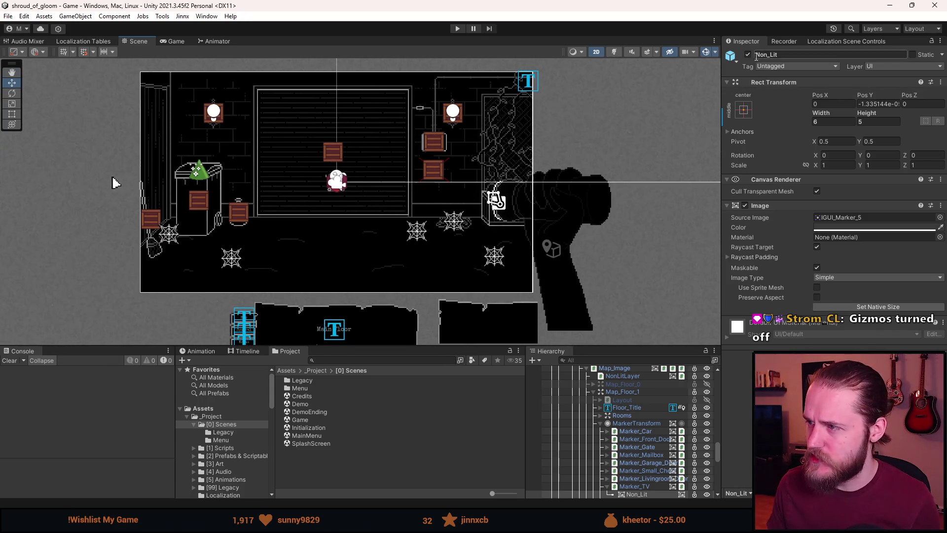
In the Gizmos dropdown, uncheck 3D Icons and nudge the Fade Gizmos slider slightly
{"action": "left_click", "coordinate": [715, 53]}
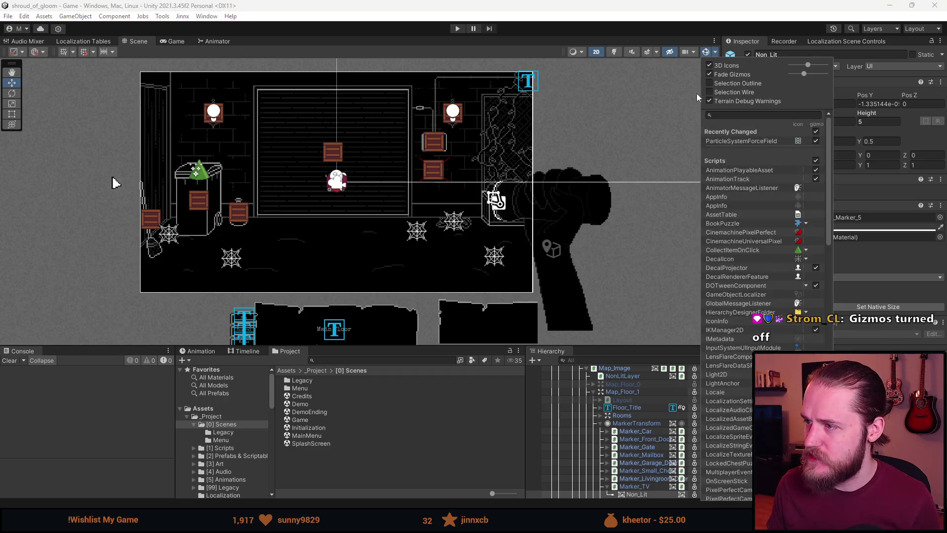
{"action": "left_click", "coordinate": [709, 66]}
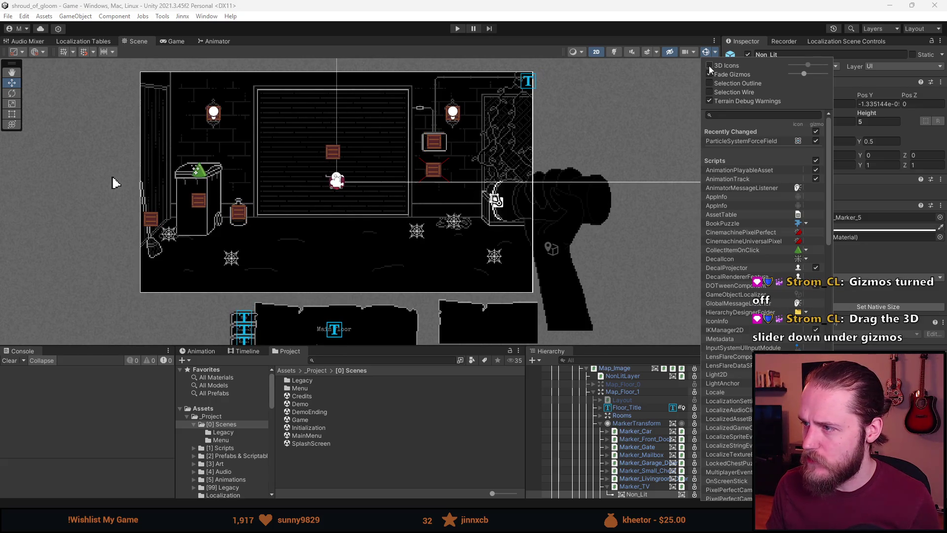
{"action": "mouse_move", "coordinate": [803, 74]}
{"action": "left_mouse_down"}
{"action": "mouse_move", "coordinate": [790, 75]}
{"action": "mouse_move", "coordinate": [828, 76]}
{"action": "mouse_move", "coordinate": [794, 75]}
{"action": "left_mouse_up"}
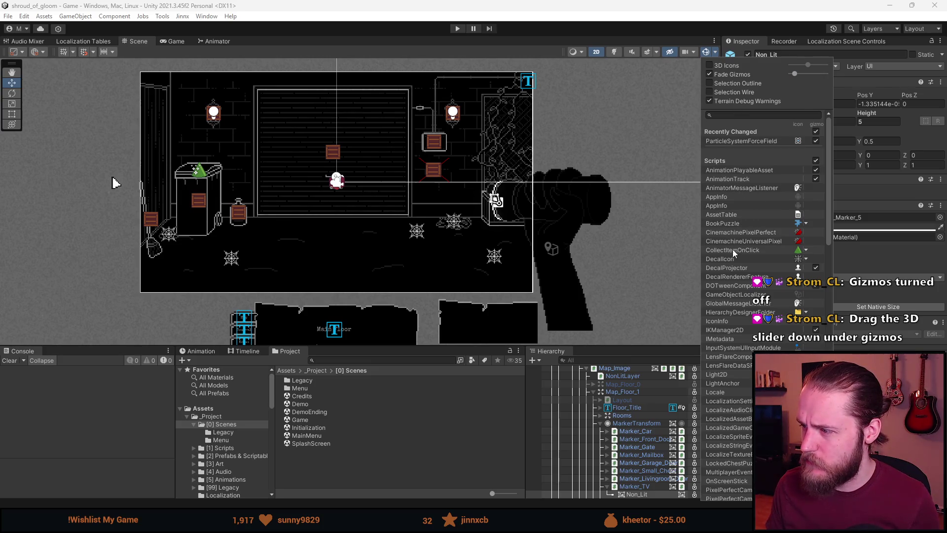
{"action": "scroll", "coordinate": [733, 248], "scroll_direction": "down", "scroll_amount": 5}
{"action": "scroll", "coordinate": [718, 250], "scroll_direction": "down", "scroll_amount": 5}
{"action": "scroll", "coordinate": [716, 250], "scroll_direction": "down", "scroll_amount": 9}
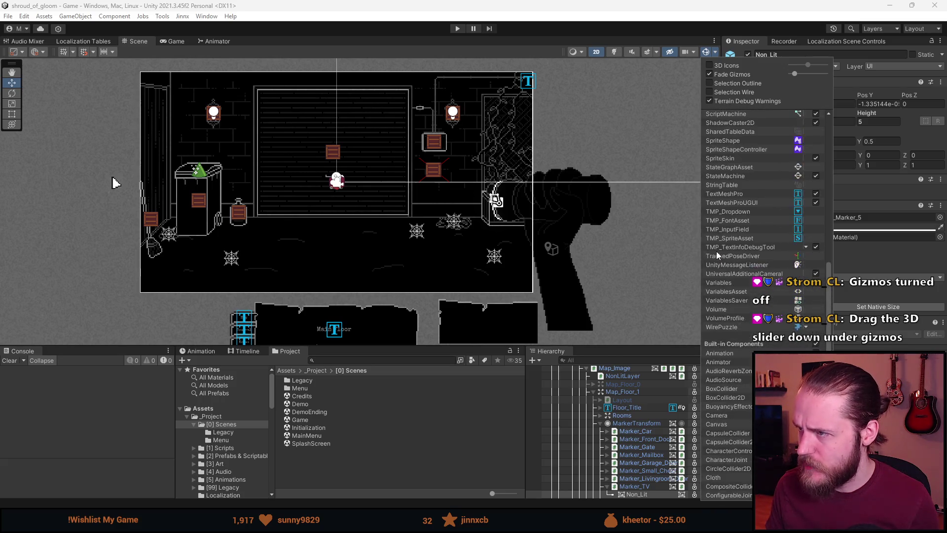
{"action": "scroll", "coordinate": [716, 250], "scroll_direction": "up", "scroll_amount": 7}
{"action": "left_click", "coordinate": [706, 52]}
{"action": "left_click", "coordinate": [706, 53]}
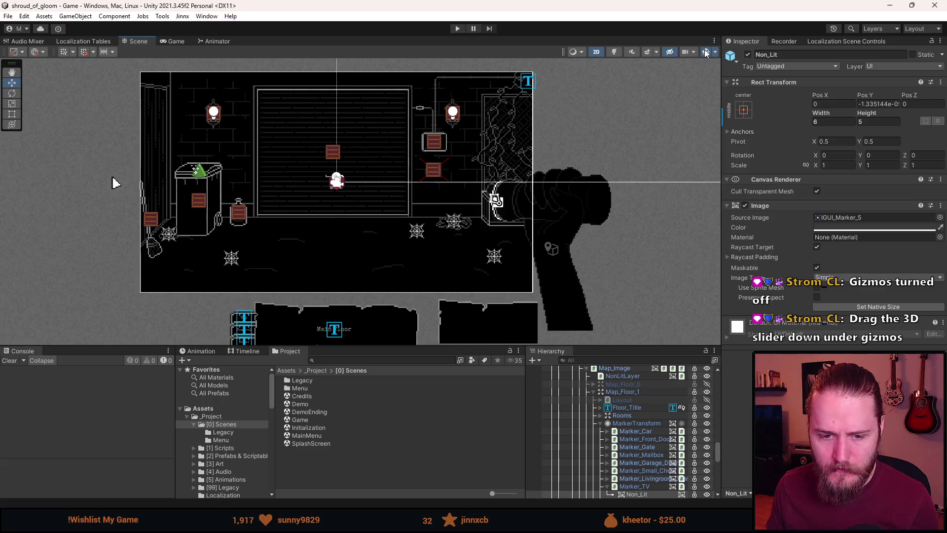
Toggle Scene gizmos off and on again, then uncheck Fade Gizmos
{"action": "left_click", "coordinate": [706, 52]}
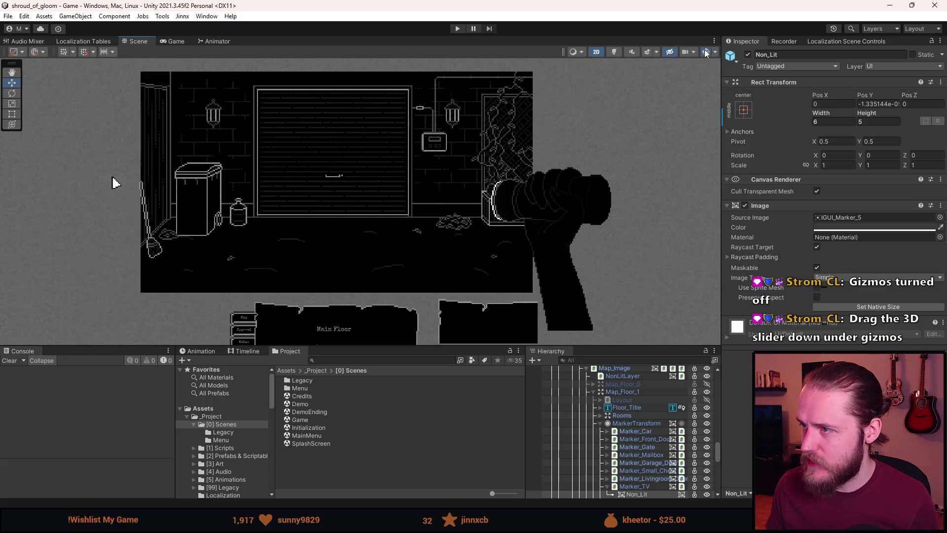
{"action": "left_click", "coordinate": [705, 52]}
{"action": "left_click", "coordinate": [714, 52]}
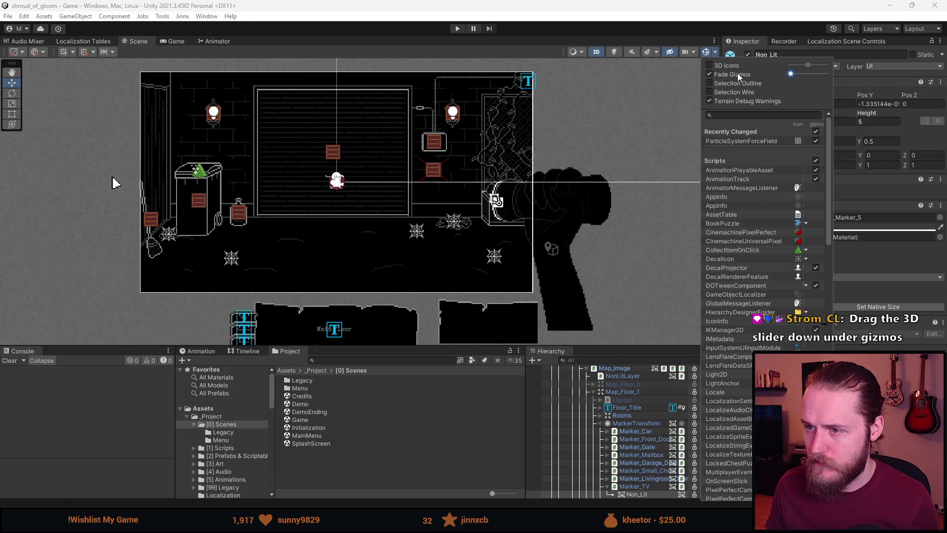
{"action": "left_click", "coordinate": [709, 74]}
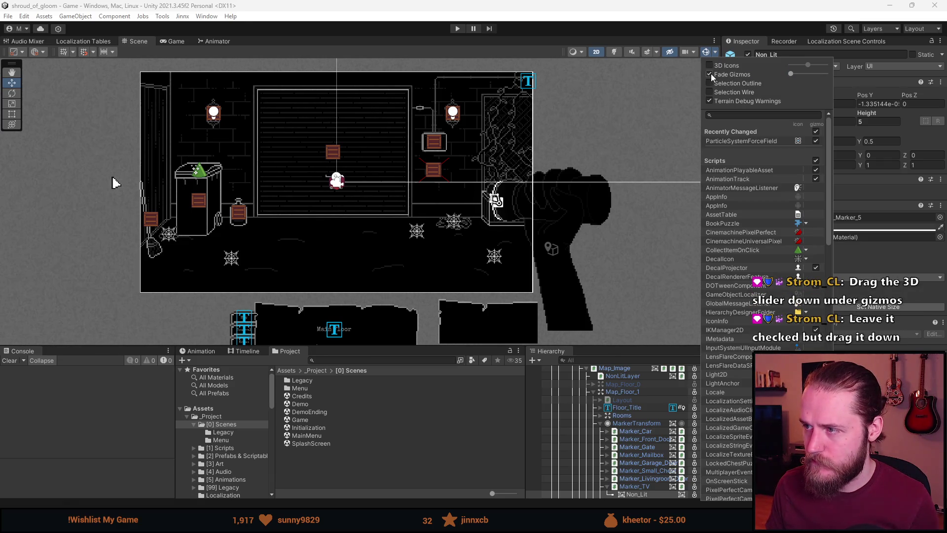
{"action": "left_click", "coordinate": [600, 156]}
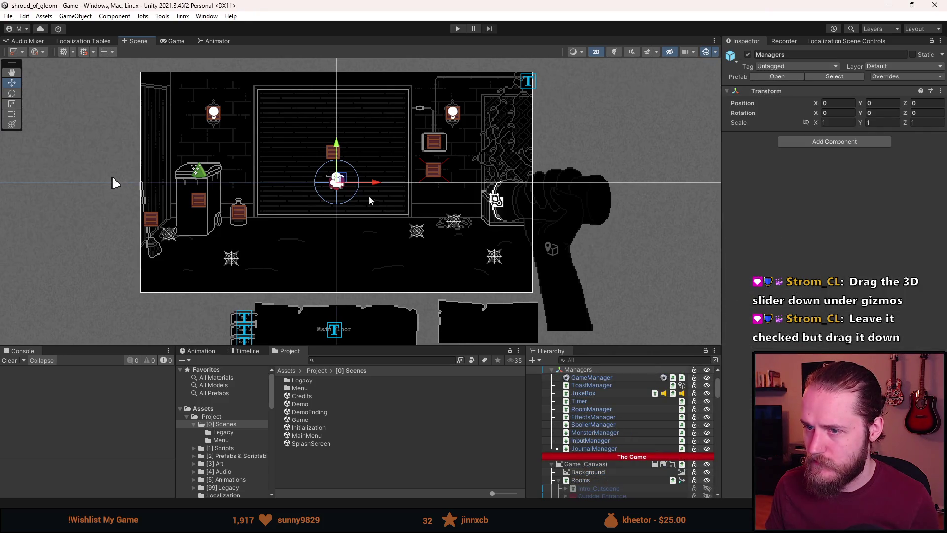
With RoomManager selected, enable 3D Icons and drag the icon size slider to its minimum
{"action": "left_click", "coordinate": [570, 244]}
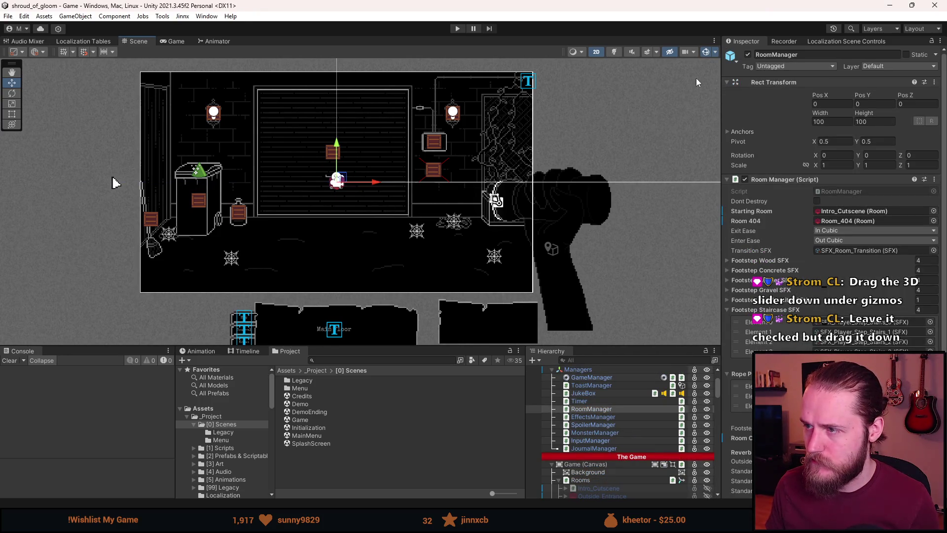
{"action": "left_click", "coordinate": [716, 54]}
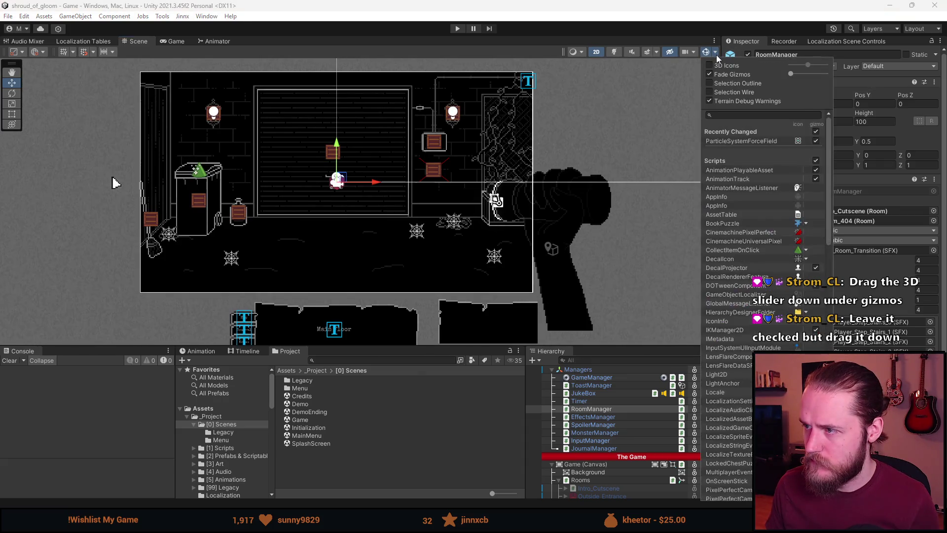
{"action": "left_click", "coordinate": [710, 65]}
{"action": "mouse_move", "coordinate": [805, 65]}
{"action": "left_mouse_down"}
{"action": "mouse_move", "coordinate": [791, 65]}
{"action": "mouse_move", "coordinate": [814, 57]}
{"action": "mouse_move", "coordinate": [743, 66]}
{"action": "left_mouse_up"}
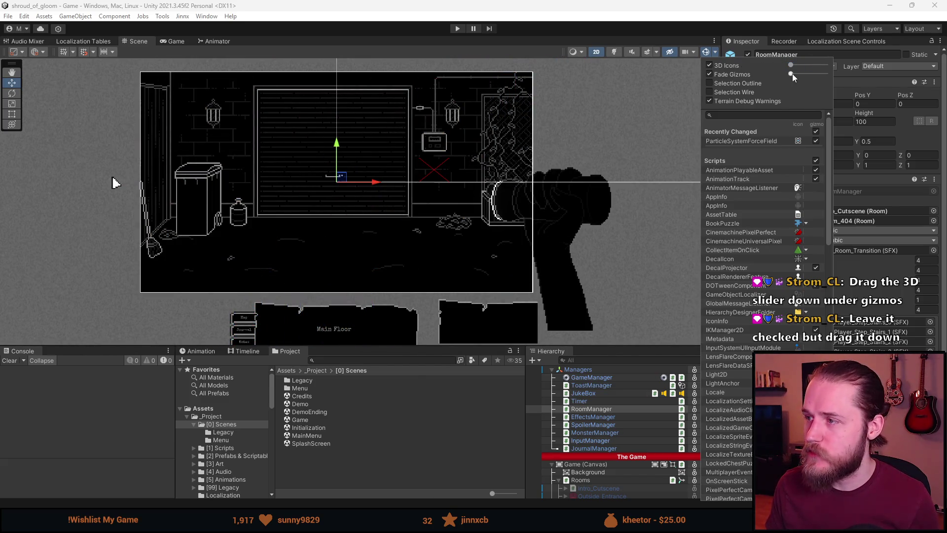
{"action": "scroll", "coordinate": [429, 159], "scroll_direction": "up", "scroll_amount": 5}
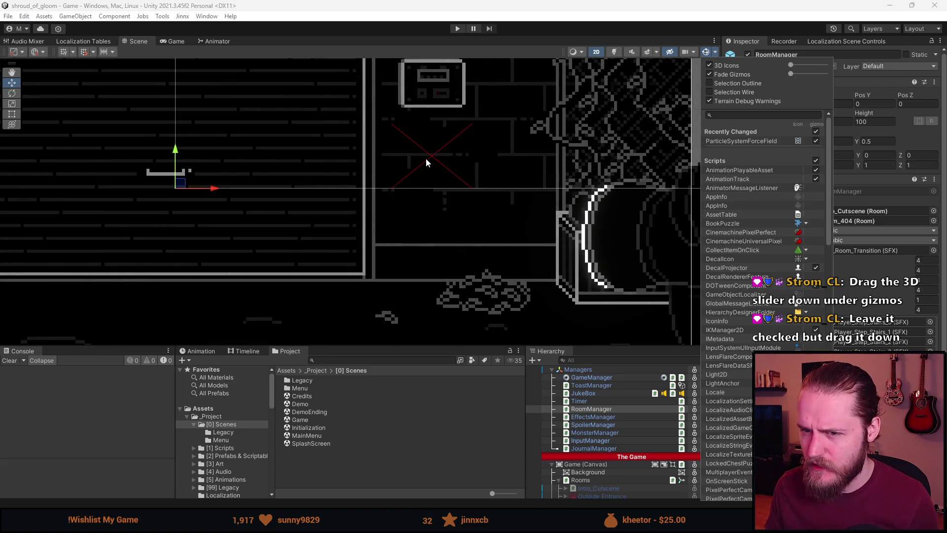
{"action": "scroll", "coordinate": [448, 223], "scroll_direction": "down", "scroll_amount": 3}
{"action": "left_click", "coordinate": [422, 219]}
Select the big leaf pile in the garage scene
{"action": "scroll", "coordinate": [365, 278], "scroll_direction": "down", "scroll_amount": 2}
{"action": "scroll", "coordinate": [365, 278], "scroll_direction": "down", "scroll_amount": 2}
{"action": "left_click", "coordinate": [428, 260]}
{"action": "left_click", "coordinate": [436, 259]}
{"action": "left_click", "coordinate": [436, 259]}
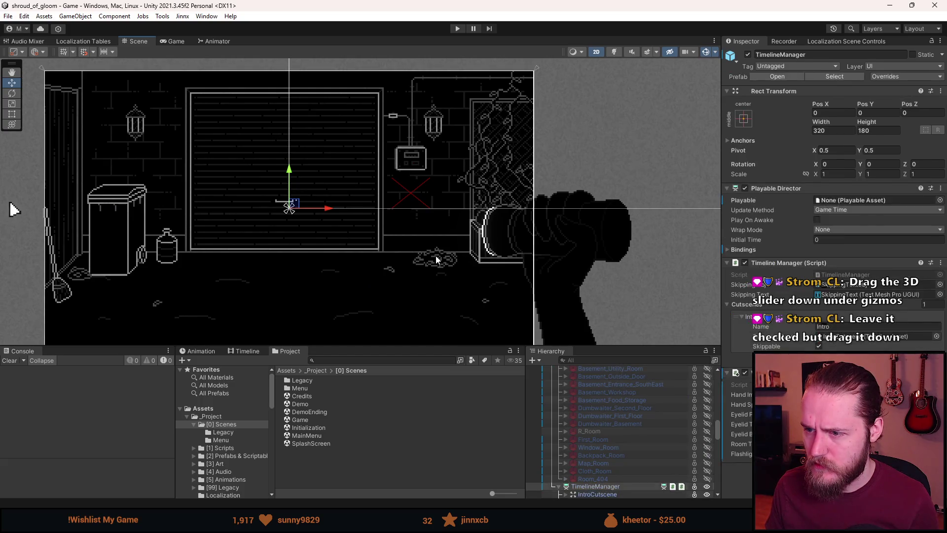
{"action": "left_click", "coordinate": [436, 259]}
{"action": "scroll", "coordinate": [388, 170], "scroll_direction": "down", "scroll_amount": 5}
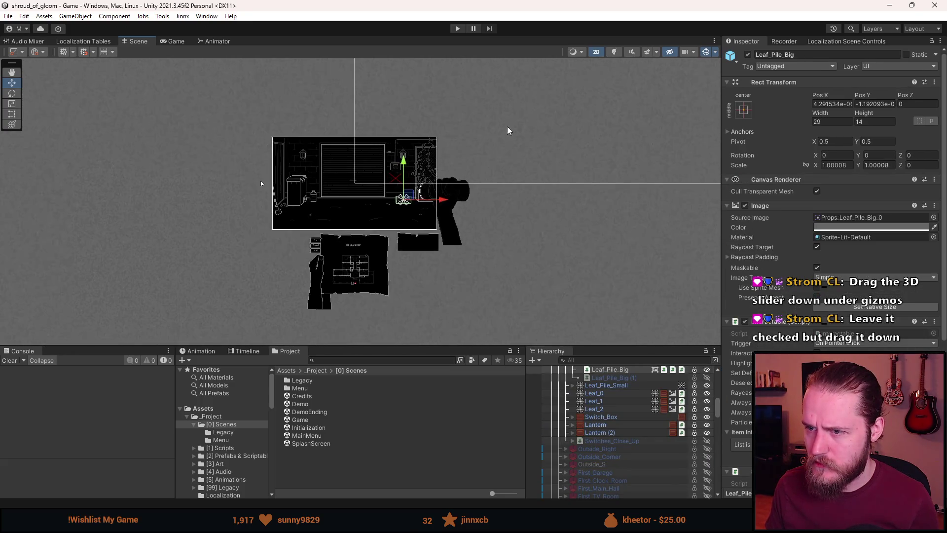
Zoom and pan down to the Main Floor map canvas and select the Non_Lit marker
{"action": "scroll", "coordinate": [260, 180], "scroll_direction": "up", "scroll_amount": 5}
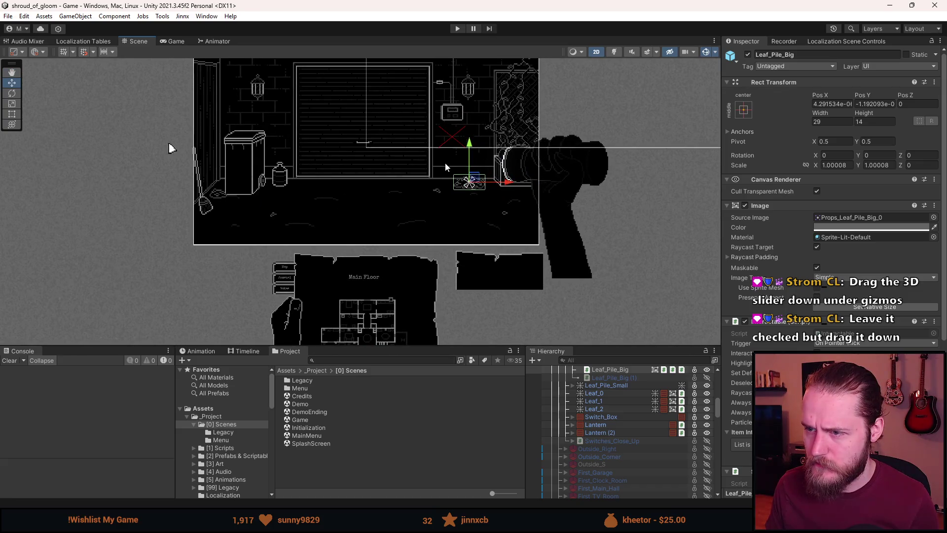
{"action": "scroll", "coordinate": [447, 148], "scroll_direction": "up", "scroll_amount": 3}
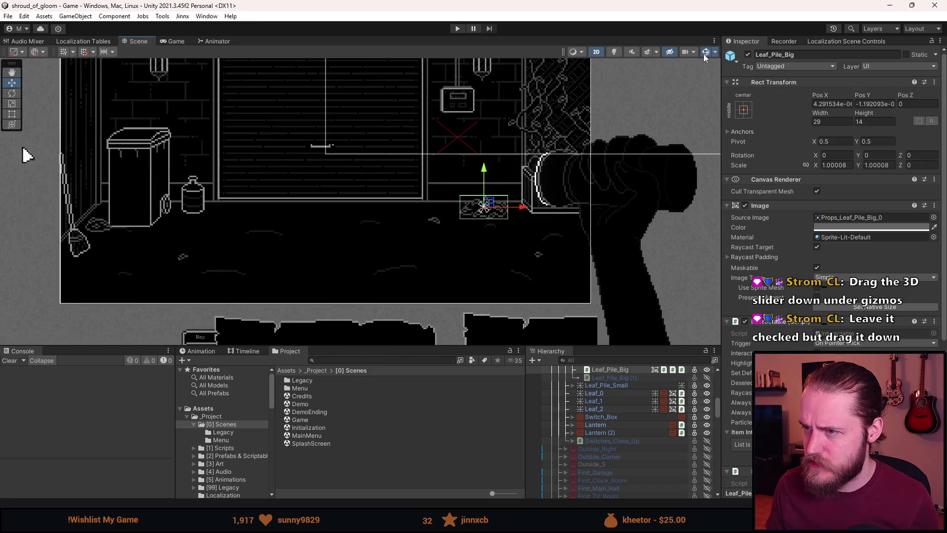
{"action": "scroll", "coordinate": [467, 142], "scroll_direction": "up", "scroll_amount": 3}
{"action": "scroll", "coordinate": [458, 131], "scroll_direction": "up", "scroll_amount": 2}
{"action": "scroll", "coordinate": [337, 148], "scroll_direction": "down", "scroll_amount": 10}
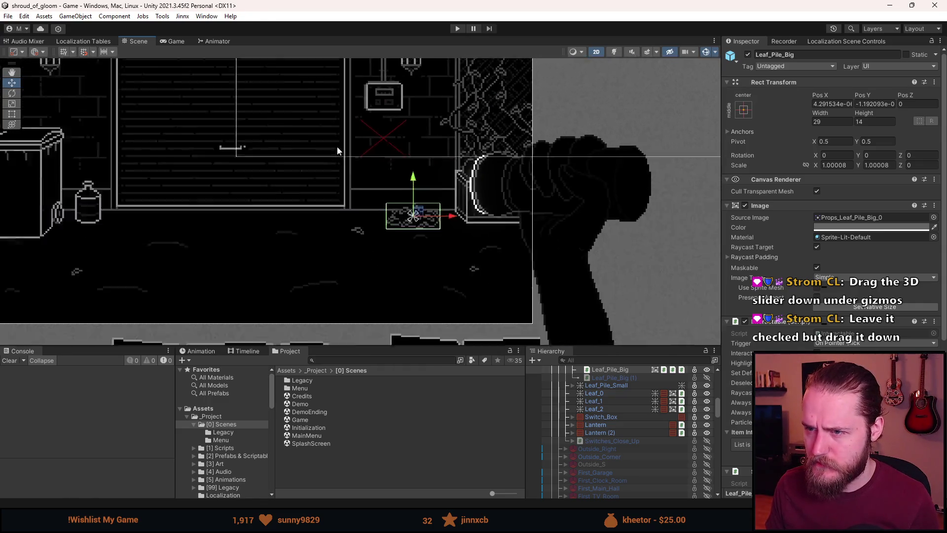
{"action": "mouse_move", "coordinate": [330, 210]}
{"action": "left_mouse_down"}
{"action": "mouse_move", "coordinate": [321, 291]}
{"action": "mouse_move", "coordinate": [329, 174]}
{"action": "mouse_move", "coordinate": [428, 167]}
{"action": "left_mouse_up"}
{"action": "scroll", "coordinate": [429, 224], "scroll_direction": "up", "scroll_amount": 8}
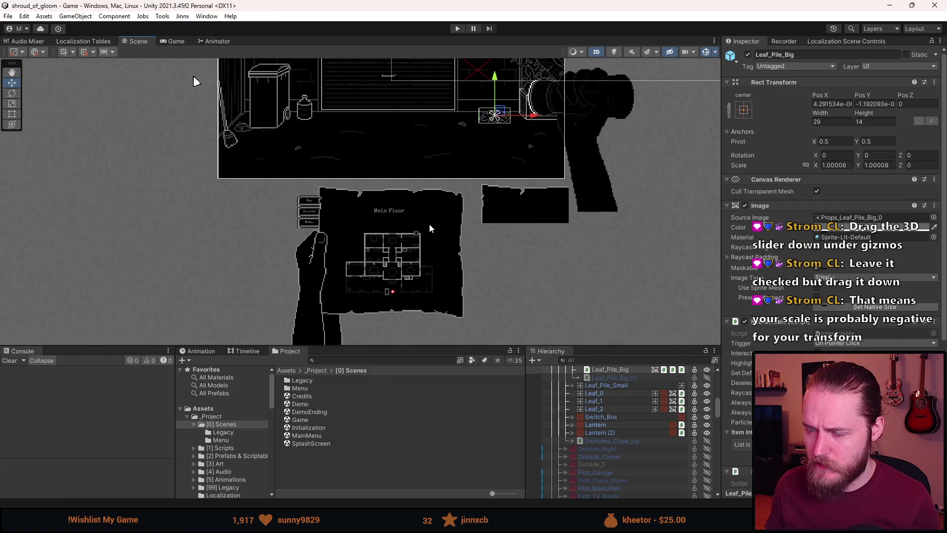
{"action": "scroll", "coordinate": [354, 264], "scroll_direction": "up", "scroll_amount": 3}
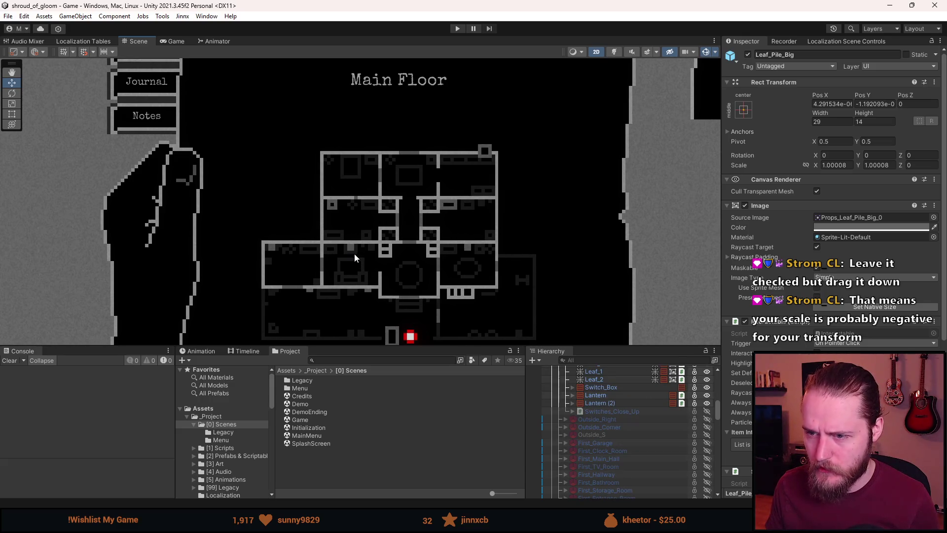
{"action": "left_click", "coordinate": [352, 249]}
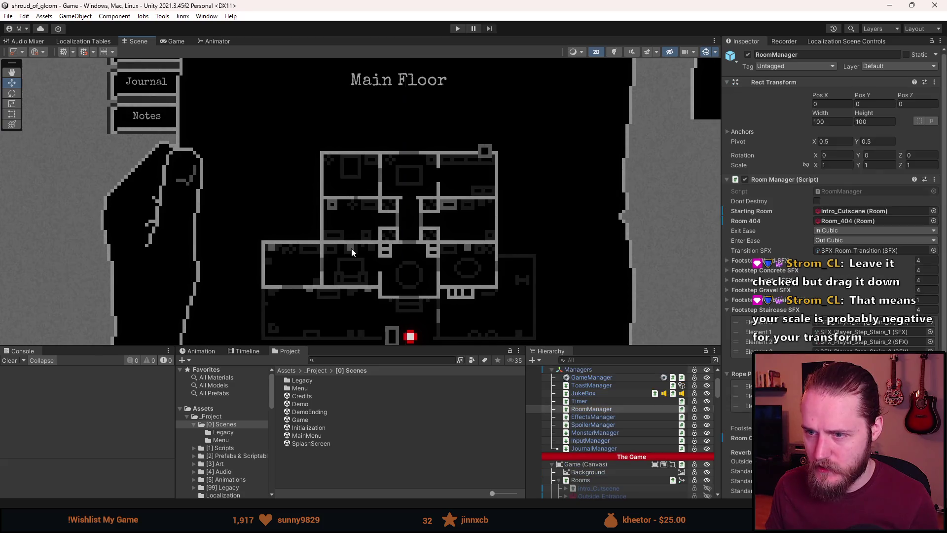
{"action": "left_click", "coordinate": [351, 249]}
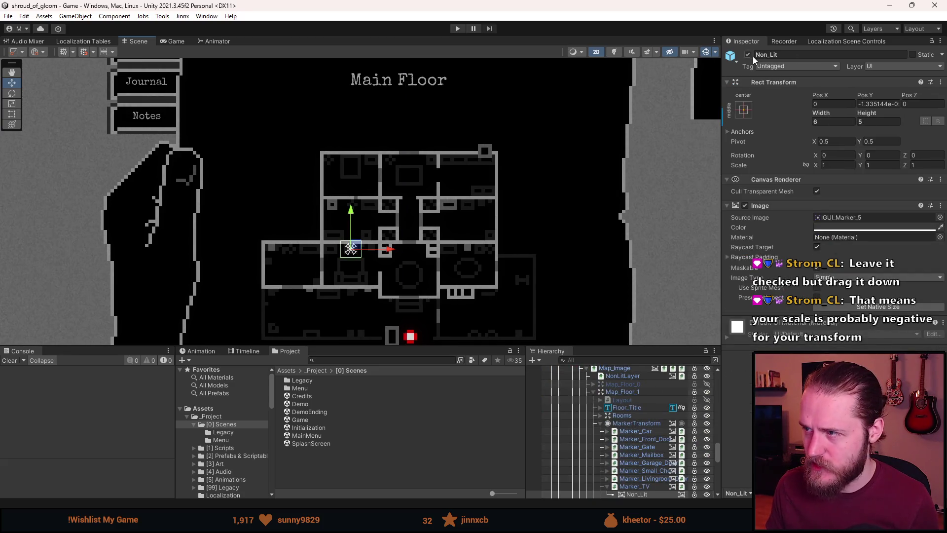
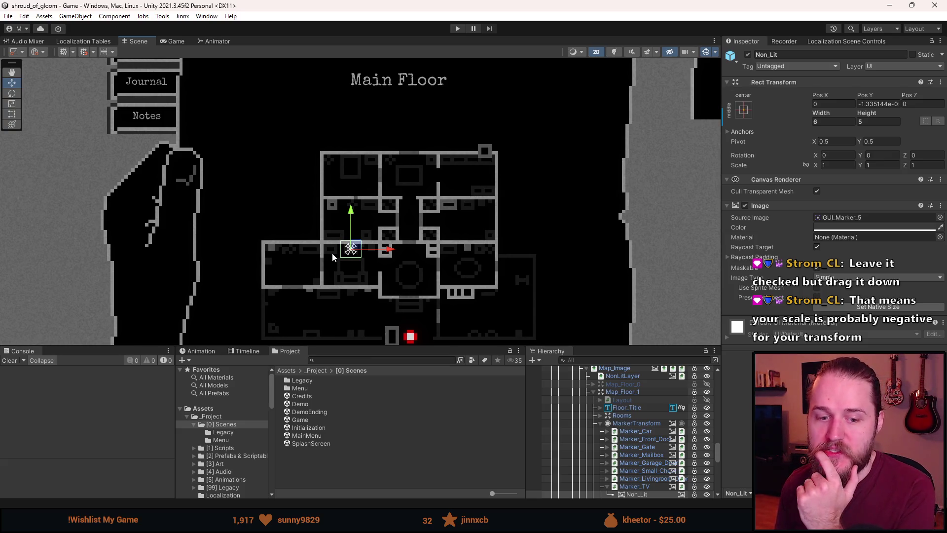
Frame the switches marker's Non_Lit child on the Main Floor map and select it
{"action": "scroll", "coordinate": [333, 253], "scroll_direction": "down", "scroll_amount": 10}
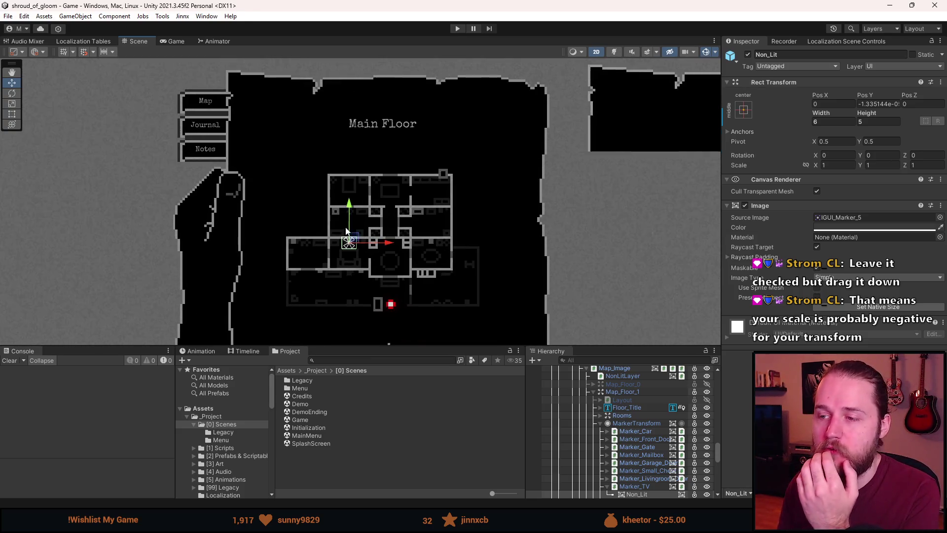
{"action": "mouse_move", "coordinate": [229, 111]}
{"action": "left_mouse_down"}
{"action": "mouse_move", "coordinate": [209, 191]}
{"action": "mouse_move", "coordinate": [228, 131]}
{"action": "left_mouse_up"}
{"action": "scroll", "coordinate": [227, 129], "scroll_direction": "up", "scroll_amount": 3}
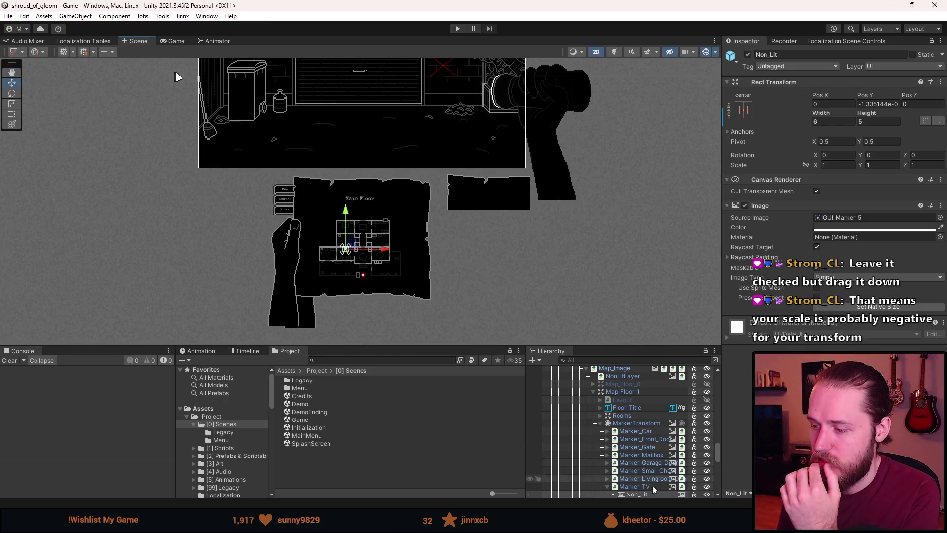
{"action": "key", "text": "f"}
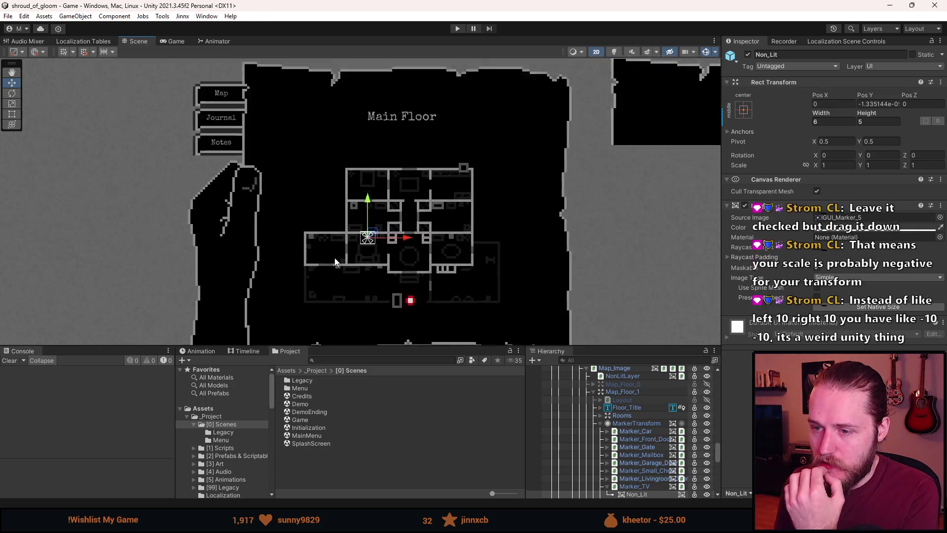
{"action": "left_click", "coordinate": [341, 271]}
{"action": "left_click", "coordinate": [341, 271]}
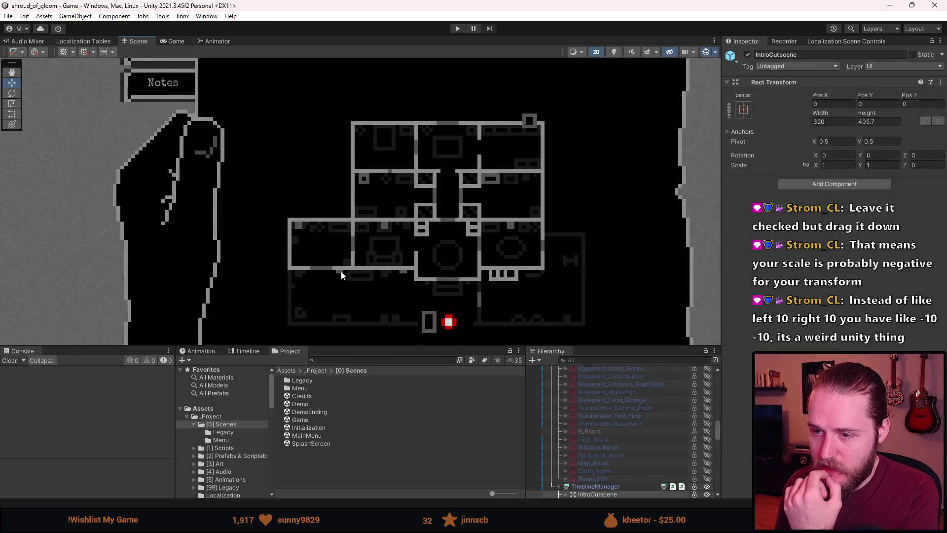
Select Marker_Switches, then Switches_Close_Up in the Hierarchy to show its Switch Puzzle component
{"action": "left_click", "coordinate": [606, 486]}
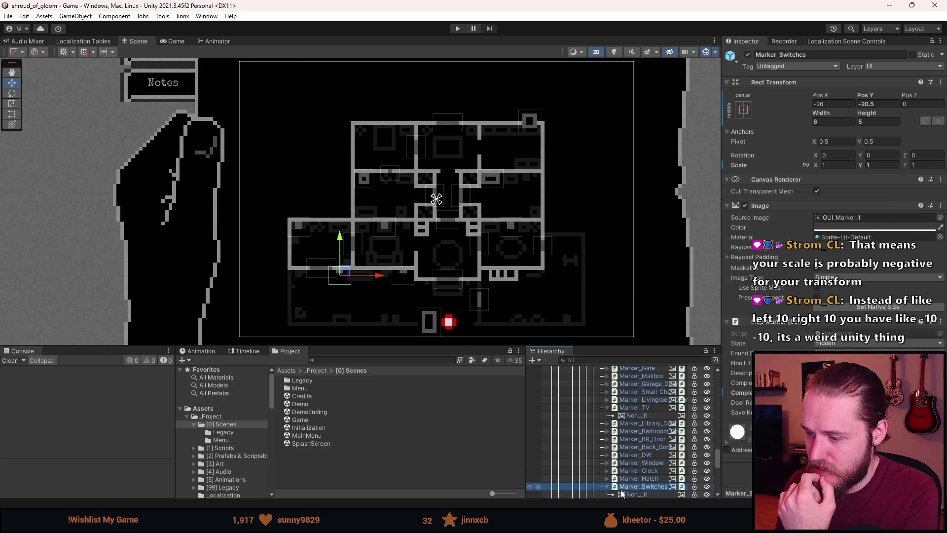
{"action": "scroll", "coordinate": [635, 445], "scroll_direction": "up", "scroll_amount": 5}
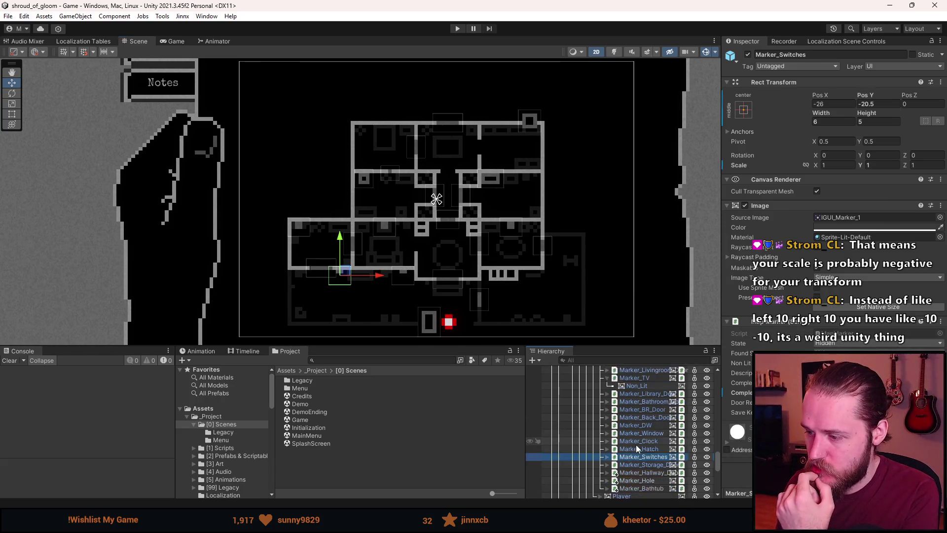
{"action": "scroll", "coordinate": [635, 445], "scroll_direction": "up", "scroll_amount": 10}
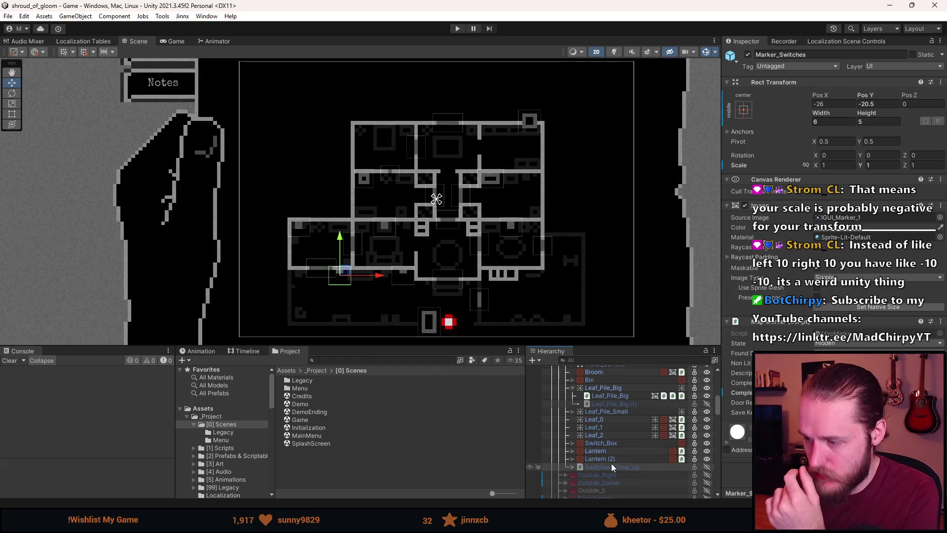
{"action": "scroll", "coordinate": [611, 463], "scroll_direction": "up", "scroll_amount": 6}
{"action": "scroll", "coordinate": [610, 463], "scroll_direction": "down", "scroll_amount": 4}
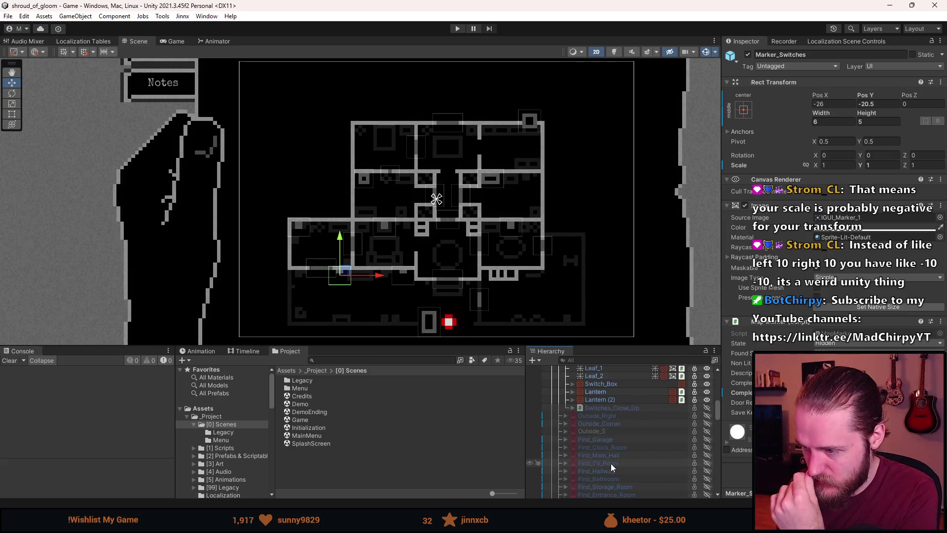
{"action": "left_click", "coordinate": [617, 407]}
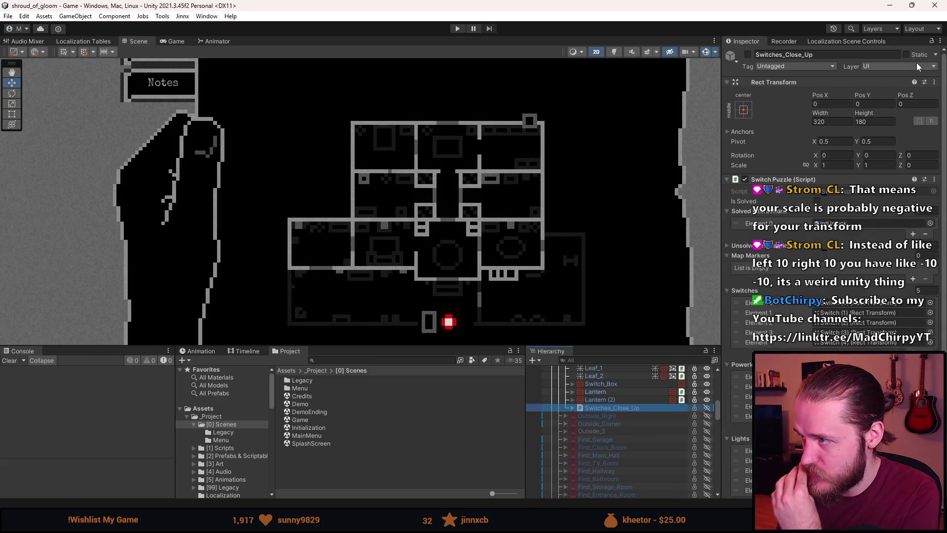
Lock the Inspector and drag Marker_Switches into the Switch Puzzle's Map Markers list
{"action": "left_click", "coordinate": [931, 41]}
{"action": "left_click", "coordinate": [359, 274]}
{"action": "left_click", "coordinate": [359, 273]}
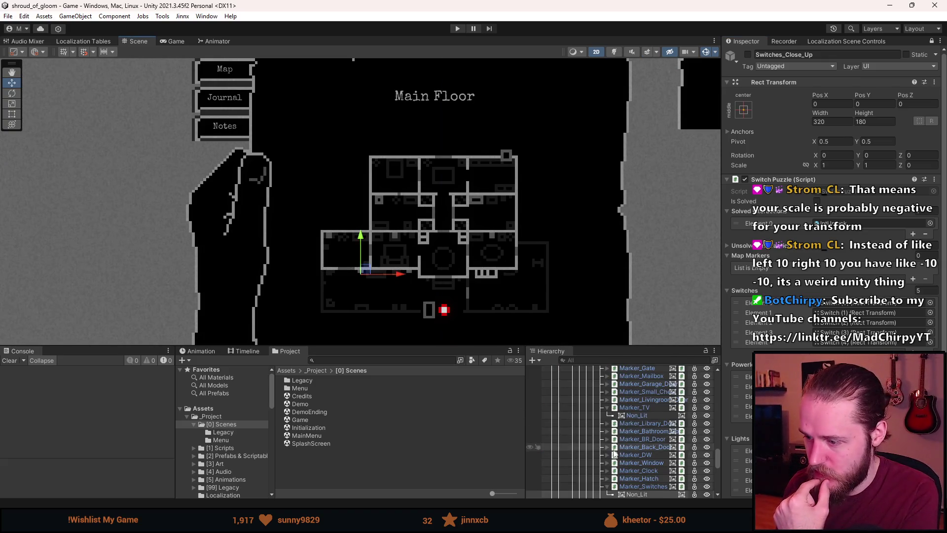
{"action": "scroll", "coordinate": [668, 464], "scroll_direction": "down", "scroll_amount": 2}
{"action": "left_click", "coordinate": [656, 458]}
{"action": "mouse_move", "coordinate": [656, 461]}
{"action": "left_mouse_down"}
{"action": "mouse_move", "coordinate": [737, 246]}
{"action": "mouse_move", "coordinate": [755, 259]}
{"action": "left_mouse_up"}
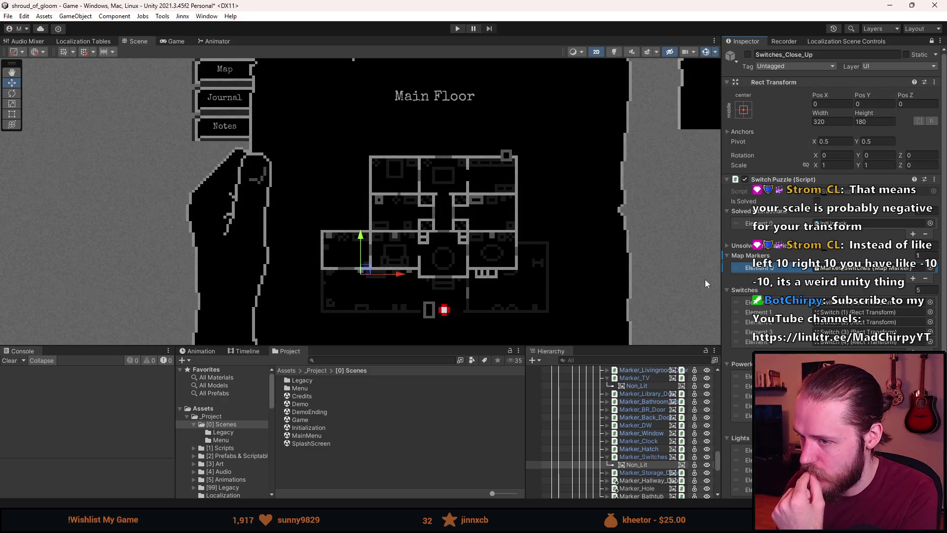
Frame Switches_Close_Up with F and open the SwitchPuzzle script
{"action": "scroll", "coordinate": [566, 257], "scroll_direction": "down", "scroll_amount": 3}
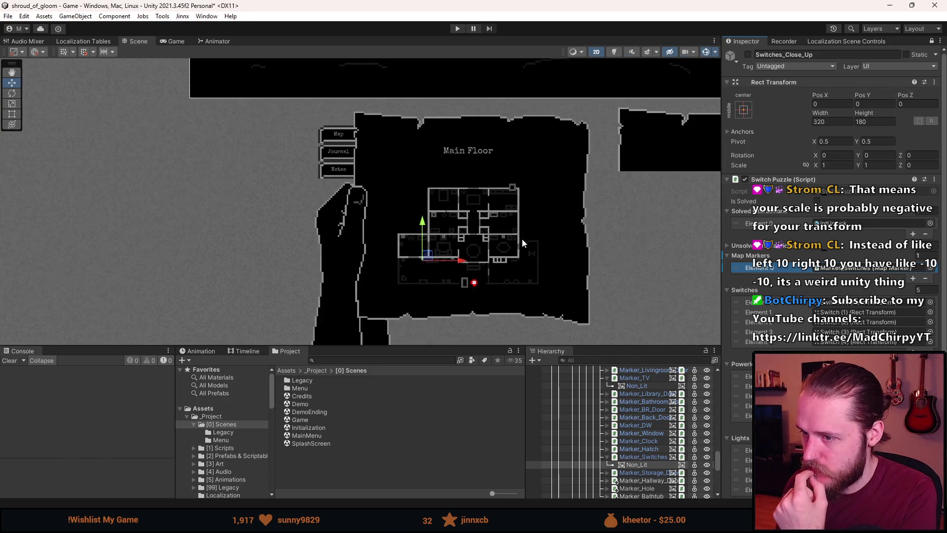
{"action": "scroll", "coordinate": [502, 208], "scroll_direction": "up", "scroll_amount": 1}
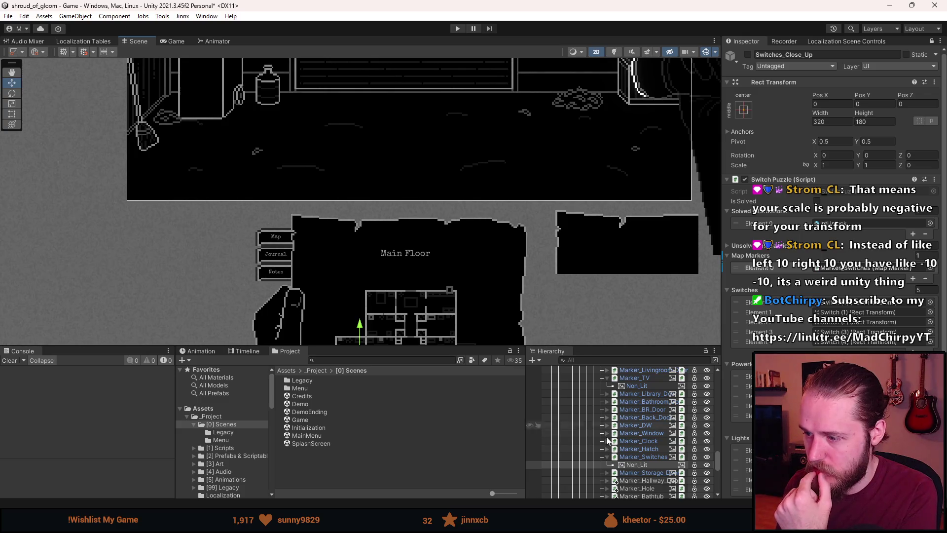
{"action": "scroll", "coordinate": [592, 384], "scroll_direction": "up", "scroll_amount": 5}
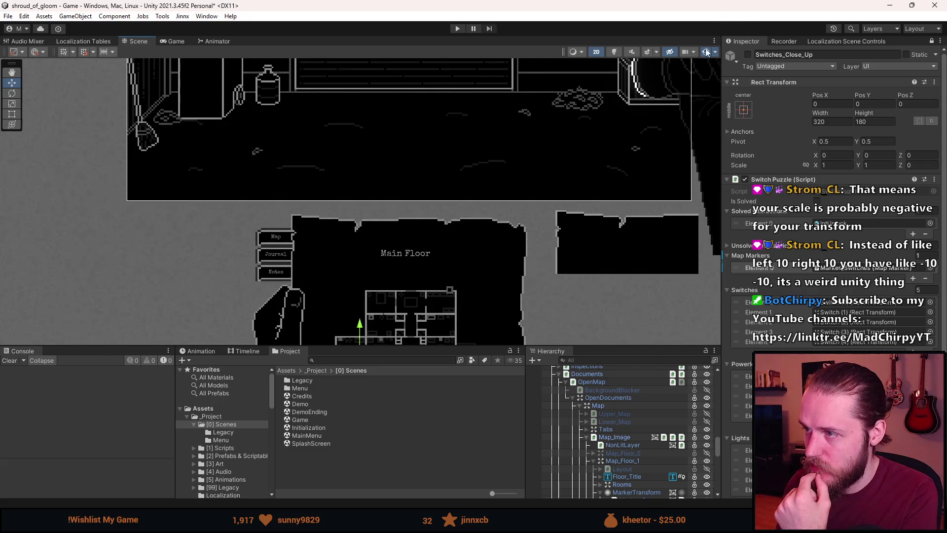
{"action": "key", "text": "f"}
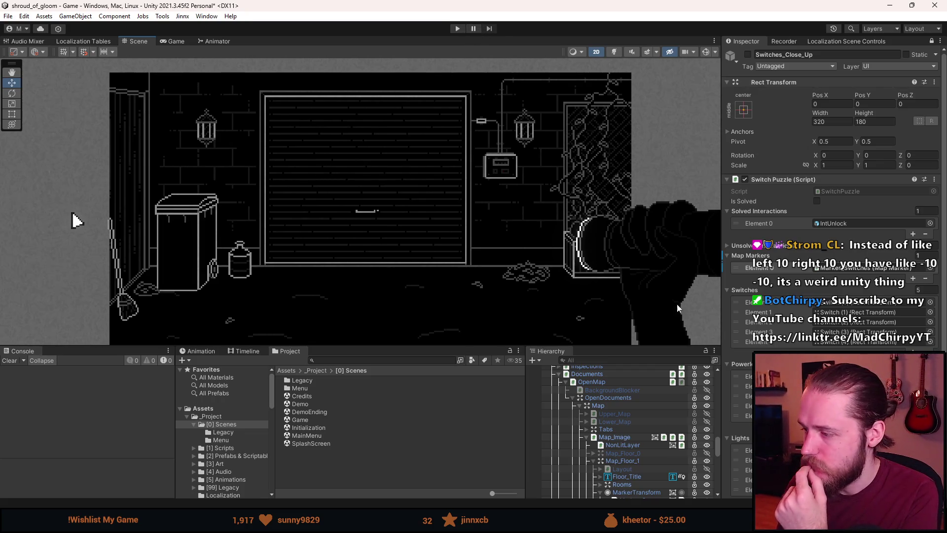
{"action": "left_click", "coordinate": [863, 191]}
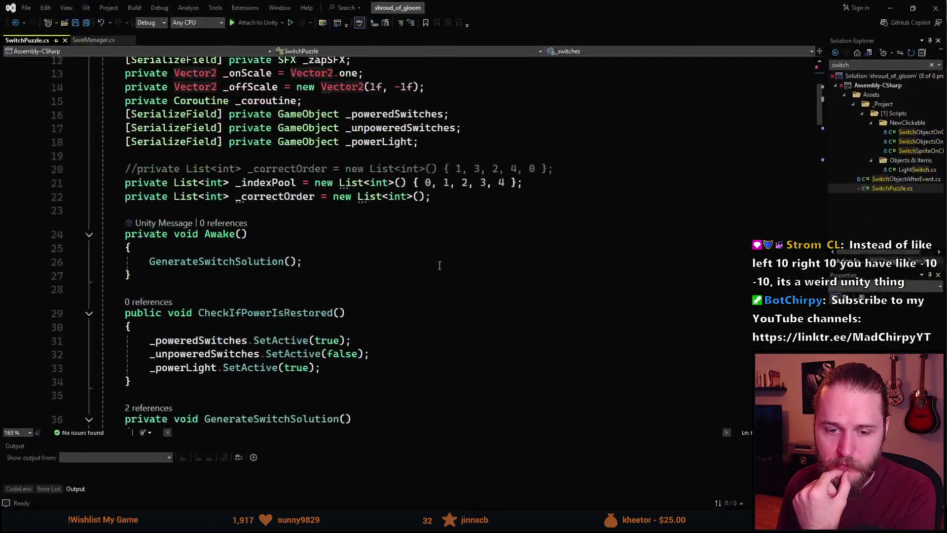
Add an empty private void LoadPuzzle() method below Awake in SwitchPuzzle.cs
{"action": "mouse_move", "coordinate": [270, 338]}
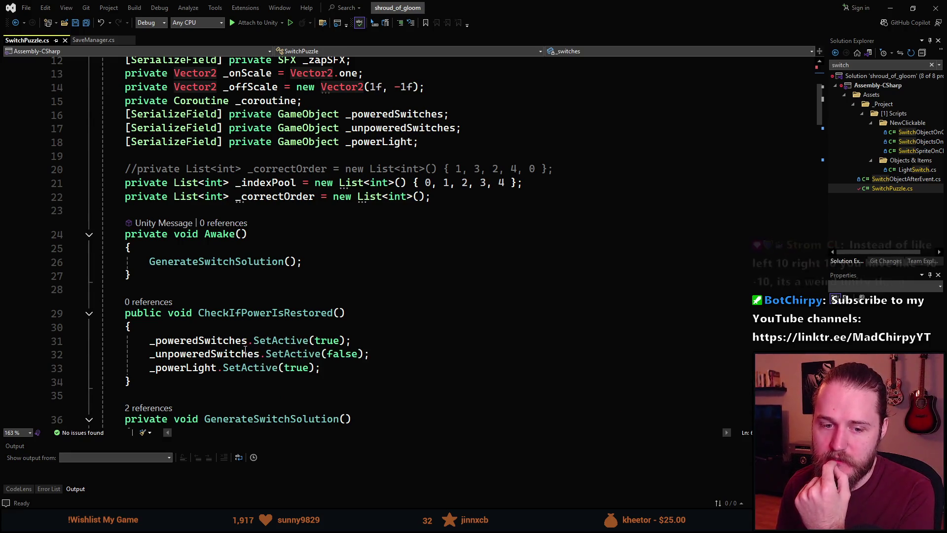
{"action": "scroll", "coordinate": [266, 294], "scroll_direction": "up", "scroll_amount": 3}
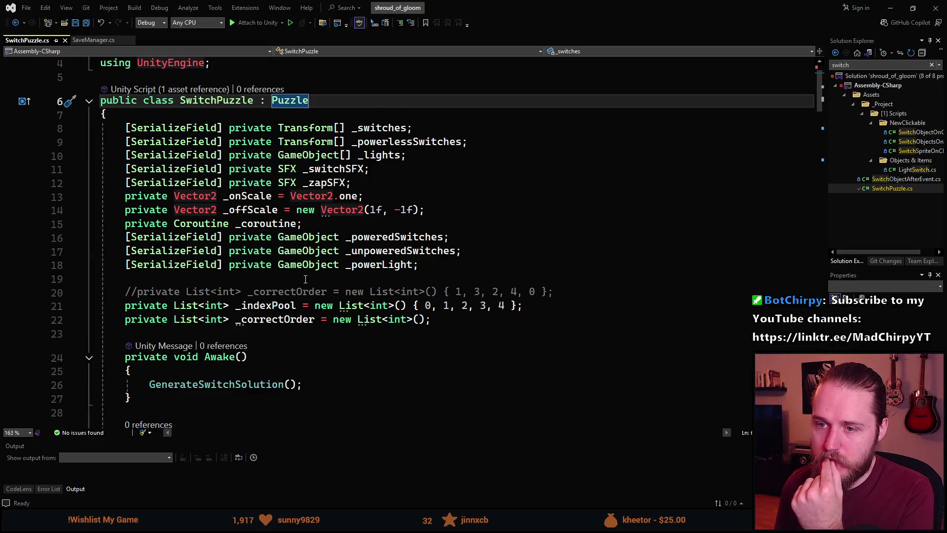
{"action": "scroll", "coordinate": [296, 309], "scroll_direction": "down", "scroll_amount": 3}
{"action": "scroll", "coordinate": [296, 308], "scroll_direction": "down", "scroll_amount": 2}
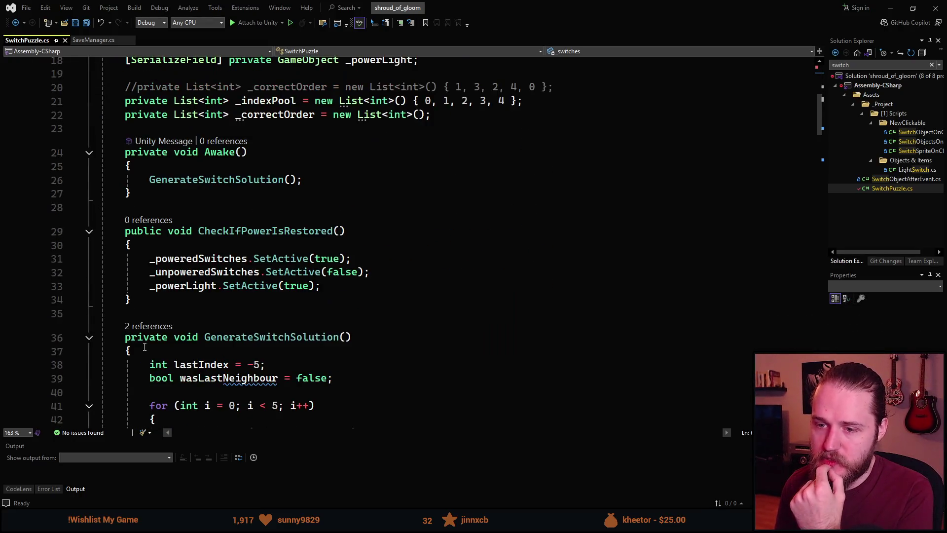
{"action": "scroll", "coordinate": [145, 350], "scroll_direction": "up", "scroll_amount": 3}
{"action": "scroll", "coordinate": [164, 317], "scroll_direction": "down", "scroll_amount": 4}
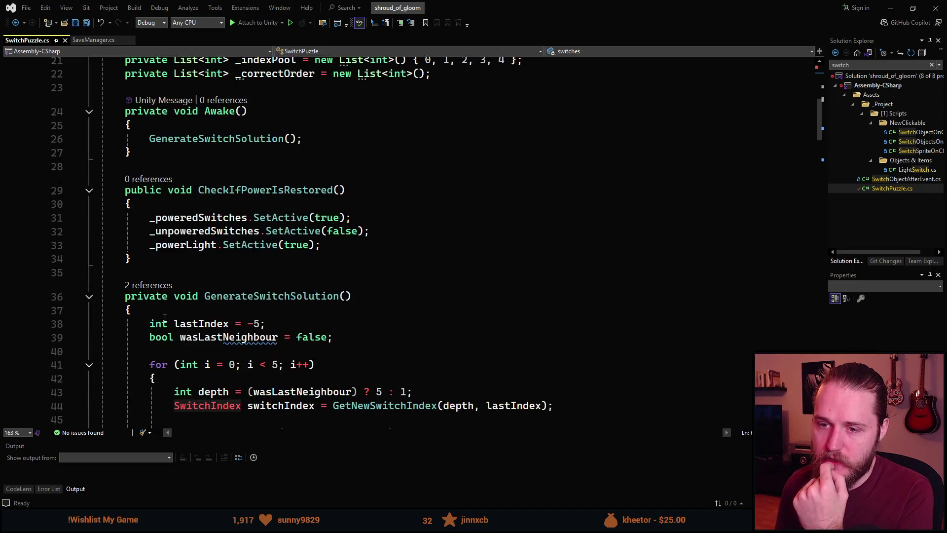
{"action": "scroll", "coordinate": [158, 296], "scroll_direction": "up", "scroll_amount": 2}
{"action": "left_click", "coordinate": [151, 238]}
{"action": "key", "text": "Return"}
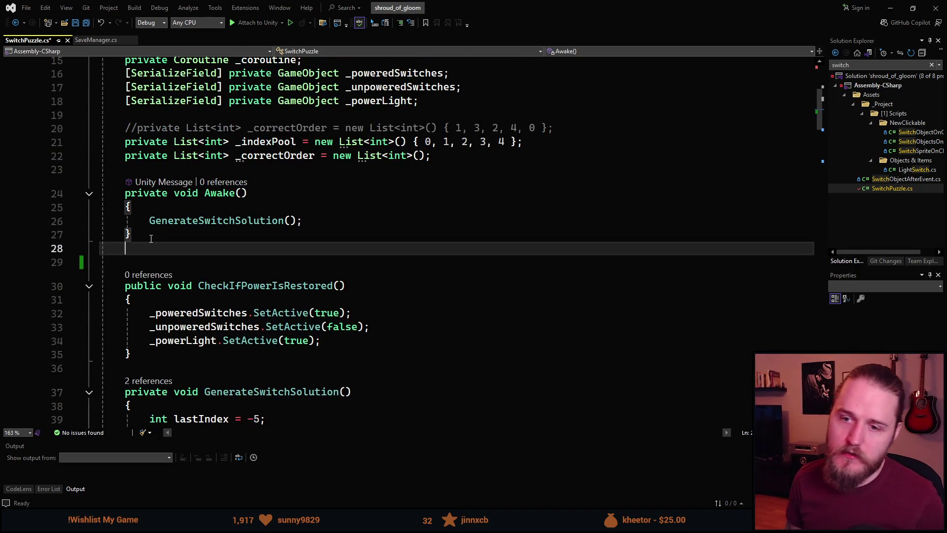
{"action": "key", "text": "Return"}
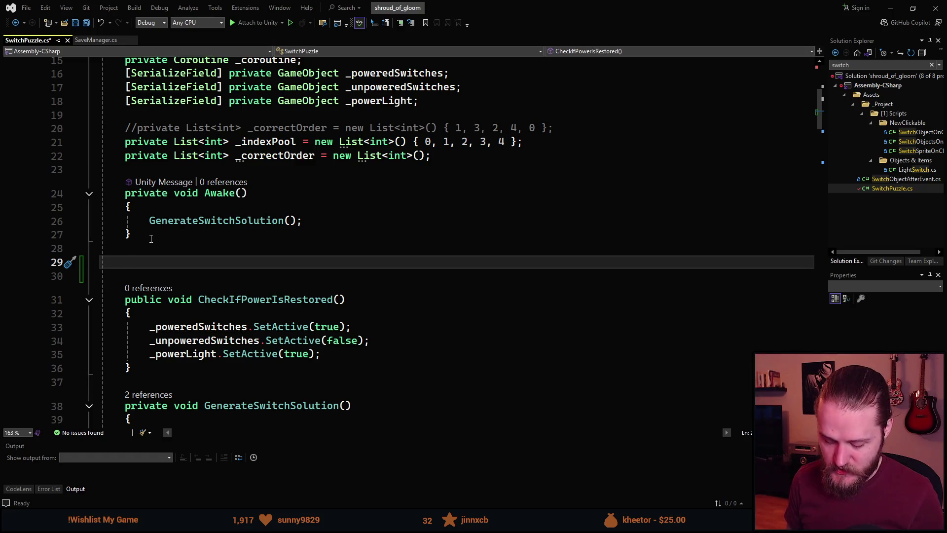
{"action": "type", "text": "pri"}
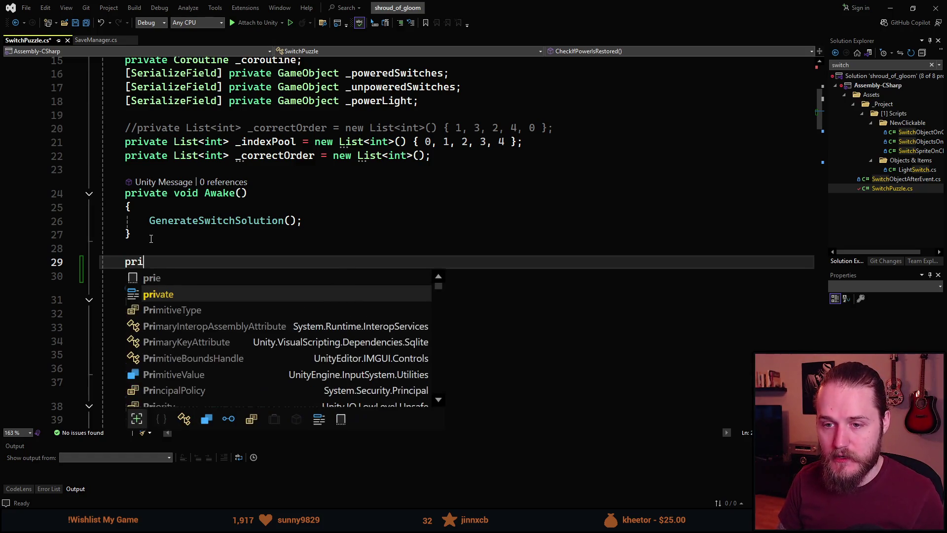
{"action": "type", "text": "vate void "}
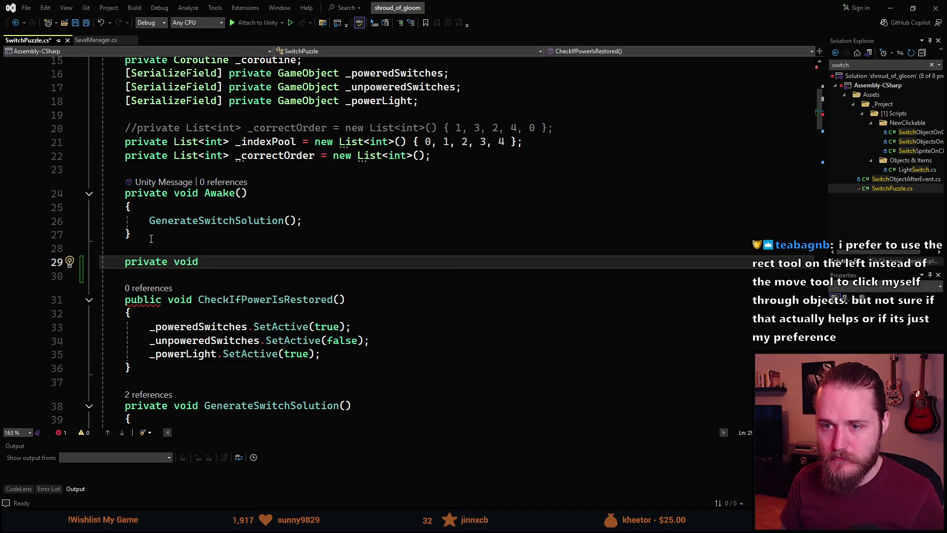
{"action": "type", "text": "L"}
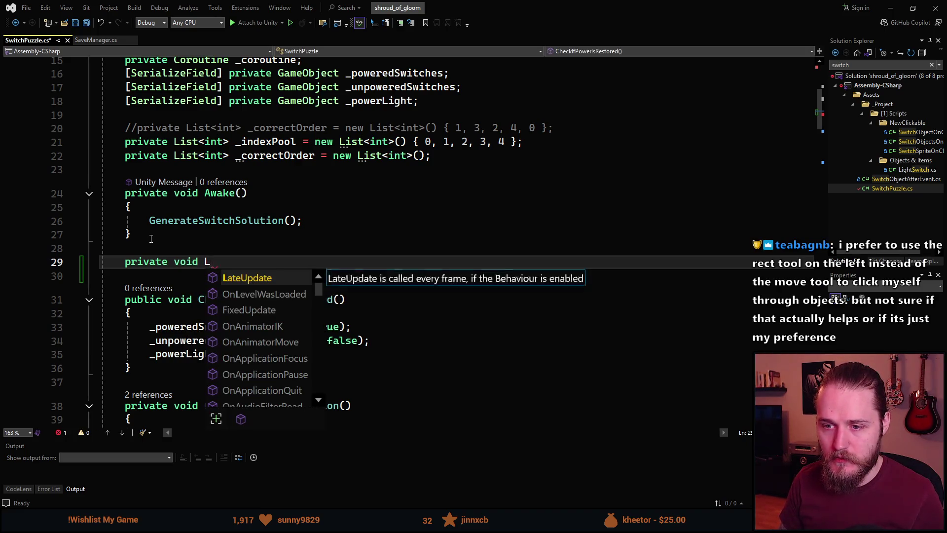
{"action": "type", "text": "oadPuzzle"}
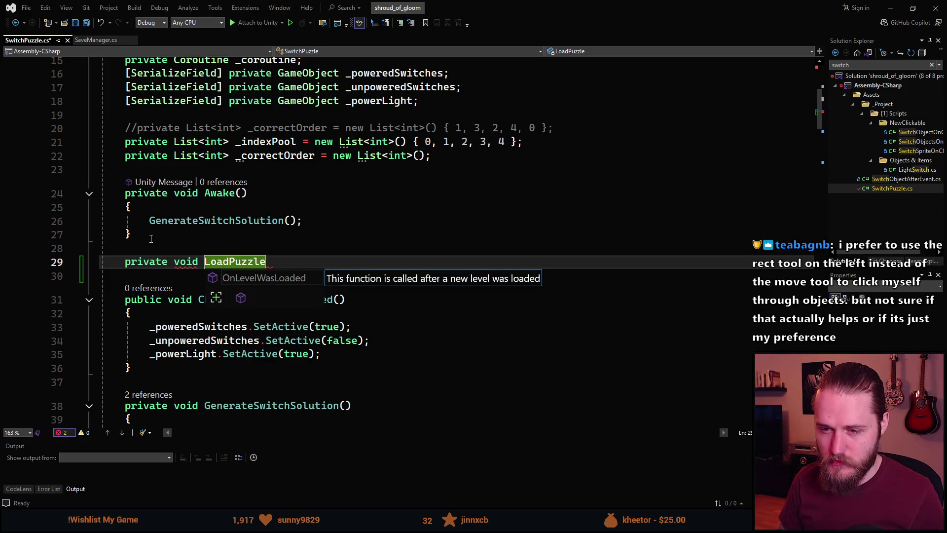
{"action": "type", "text": "()"}
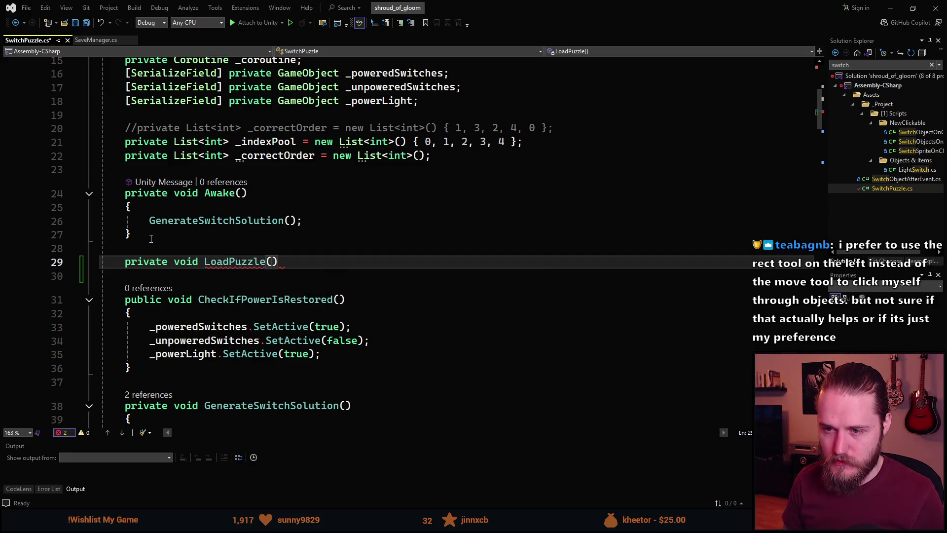
{"action": "type", "text": "{"}
{"action": "key", "text": "Return"}
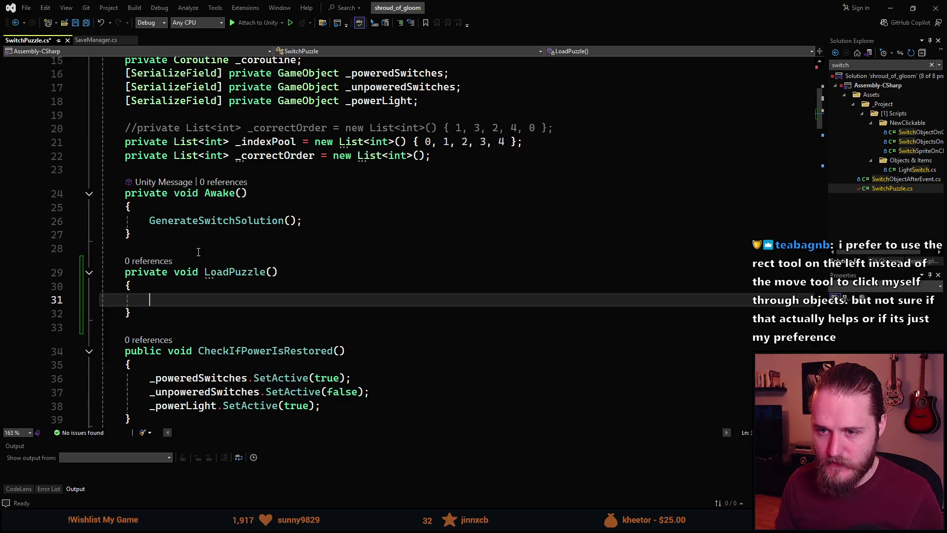
Jump with F12 from Awake's GenerateSwitchSolution call to its definition
{"action": "left_click", "coordinate": [222, 226]}
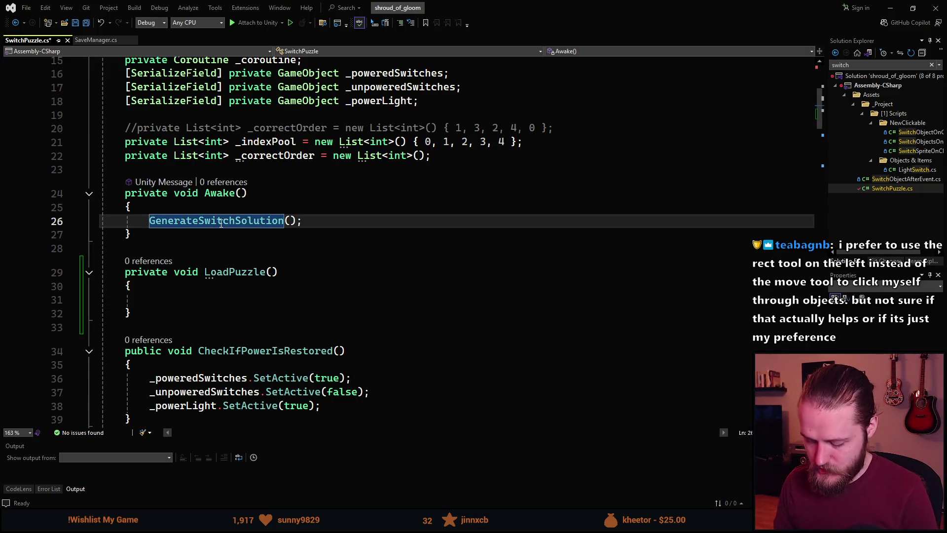
{"action": "key", "text": "F12"}
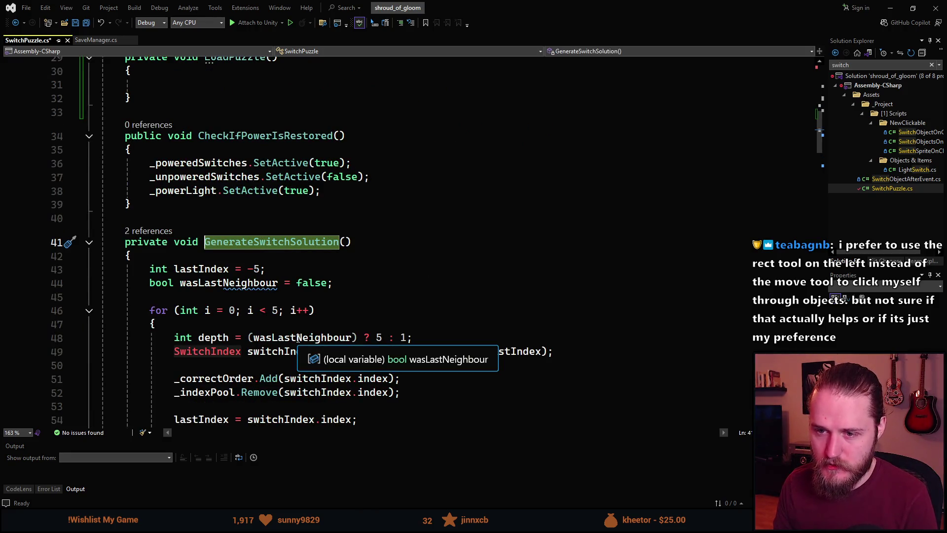
{"action": "scroll", "coordinate": [291, 339], "scroll_direction": "down", "scroll_amount": 2}
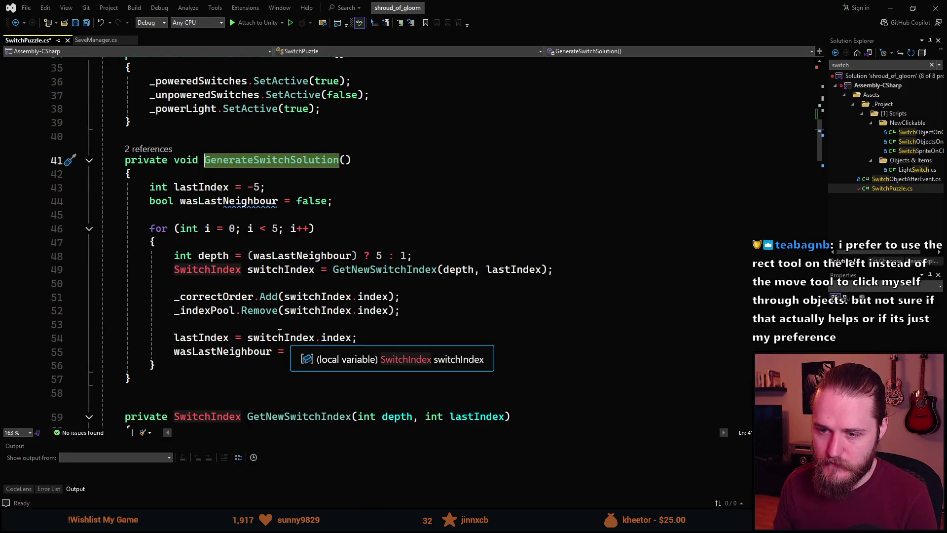
{"action": "scroll", "coordinate": [280, 333], "scroll_direction": "up", "scroll_amount": 7}
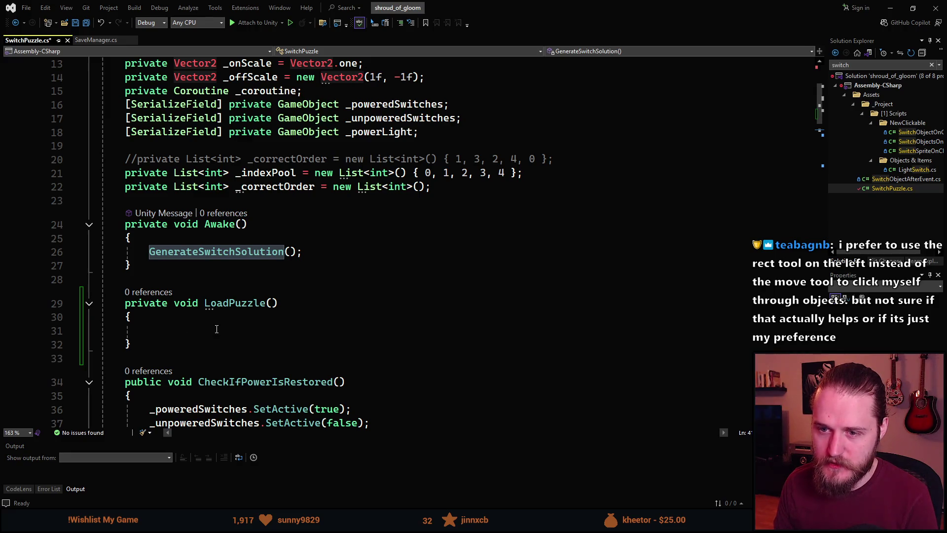
Return to the empty LoadPuzzle method and drag Visual Studio aside to reveal Unity
{"action": "left_click", "coordinate": [216, 329]}
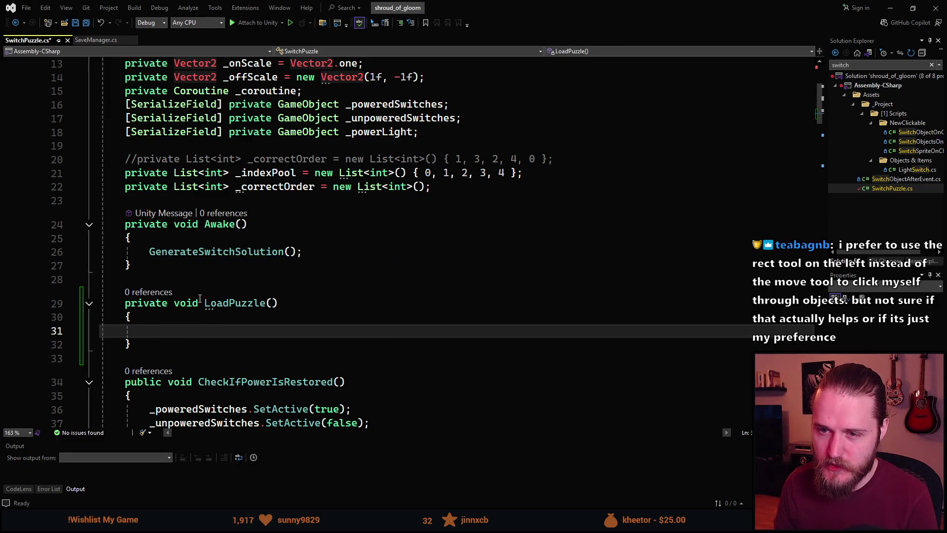
{"action": "scroll", "coordinate": [212, 291], "scroll_direction": "down", "scroll_amount": 3}
{"action": "scroll", "coordinate": [215, 294], "scroll_direction": "up", "scroll_amount": 5}
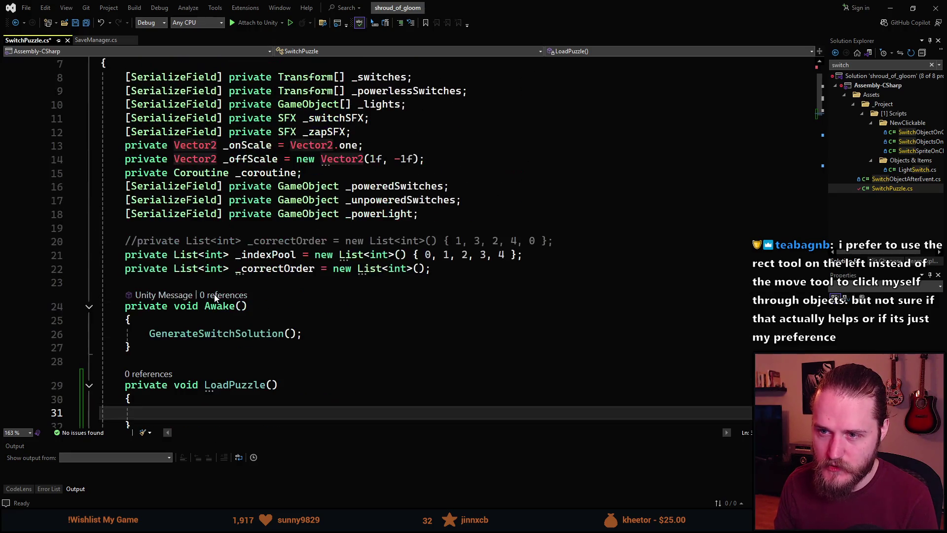
{"action": "scroll", "coordinate": [215, 295], "scroll_direction": "down", "scroll_amount": 1}
{"action": "scroll", "coordinate": [215, 294], "scroll_direction": "down", "scroll_amount": 1}
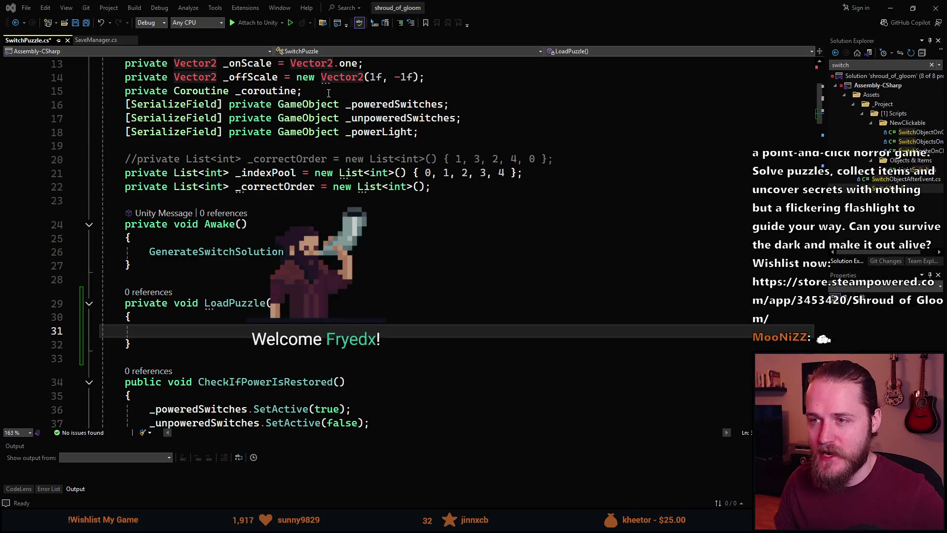
{"action": "mouse_move", "coordinate": [535, 10]}
{"action": "left_mouse_down"}
{"action": "mouse_move", "coordinate": [679, 267]}
{"action": "mouse_move", "coordinate": [946, 166]}
{"action": "mouse_move", "coordinate": [946, 20]}
{"action": "left_mouse_up"}
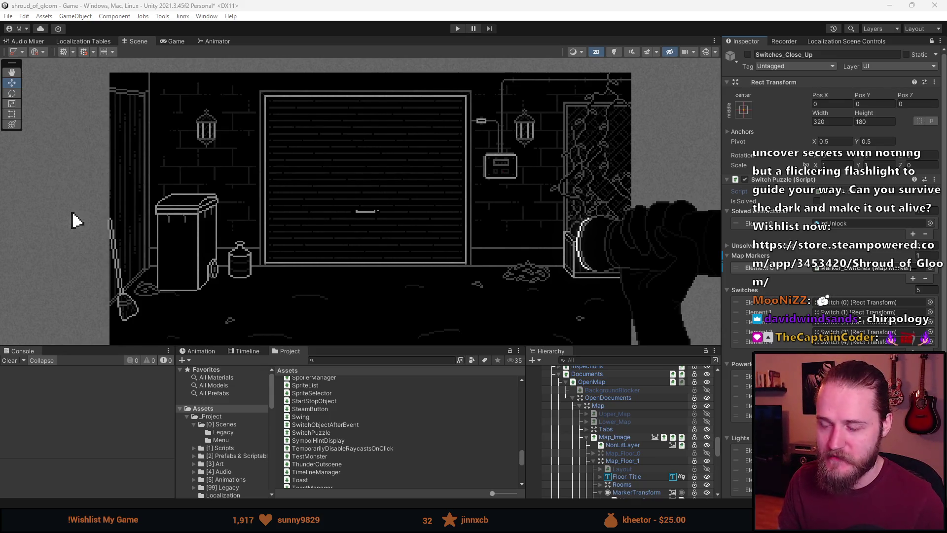
Drag the Visual Studio window back over Unity so SwitchPuzzle.cs is visible
{"action": "mouse_move", "coordinate": [436, 200]}
{"action": "left_mouse_down"}
{"action": "mouse_move", "coordinate": [448, 158]}
{"action": "mouse_move", "coordinate": [560, 45]}
{"action": "mouse_move", "coordinate": [588, 41]}
{"action": "left_mouse_up"}
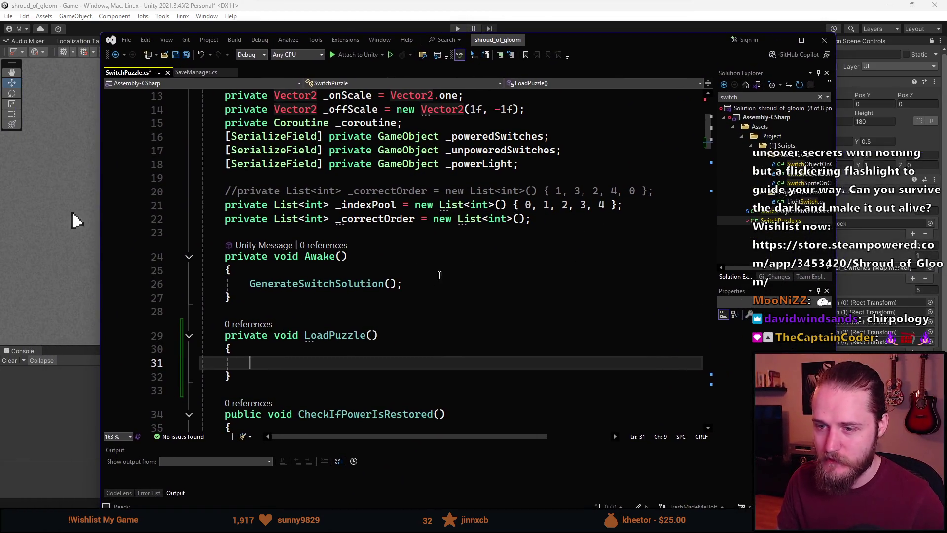
{"action": "mouse_move", "coordinate": [349, 336]}
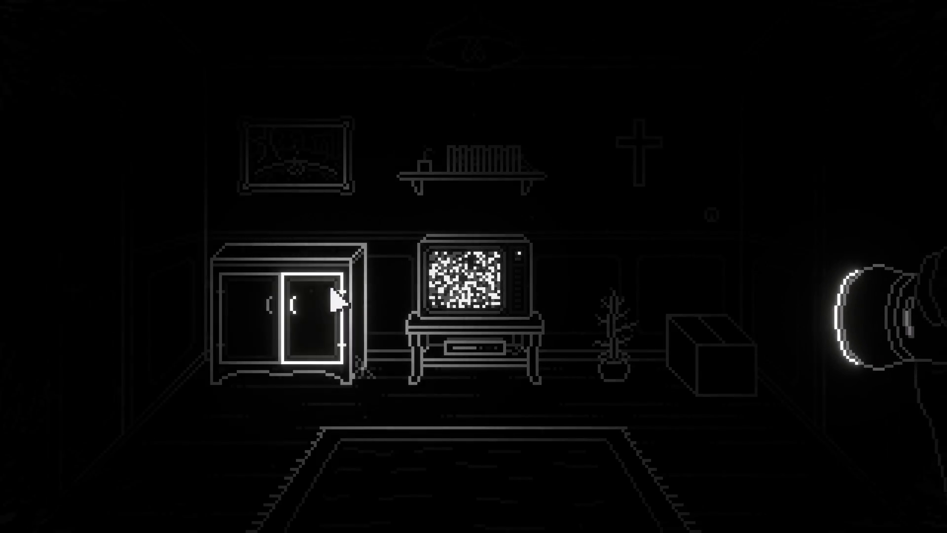
{"action": "left_click", "coordinate": [270, 336]}
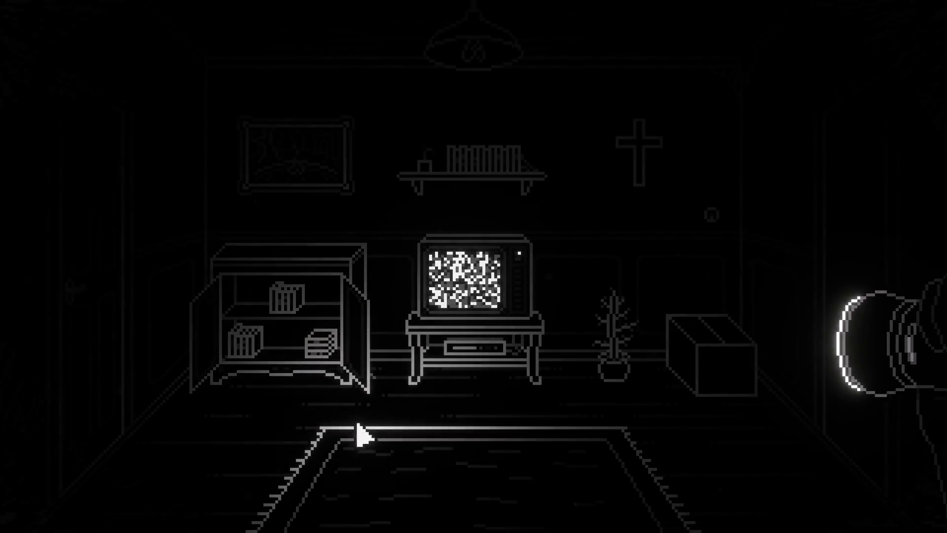
{"action": "left_click", "coordinate": [690, 373]}
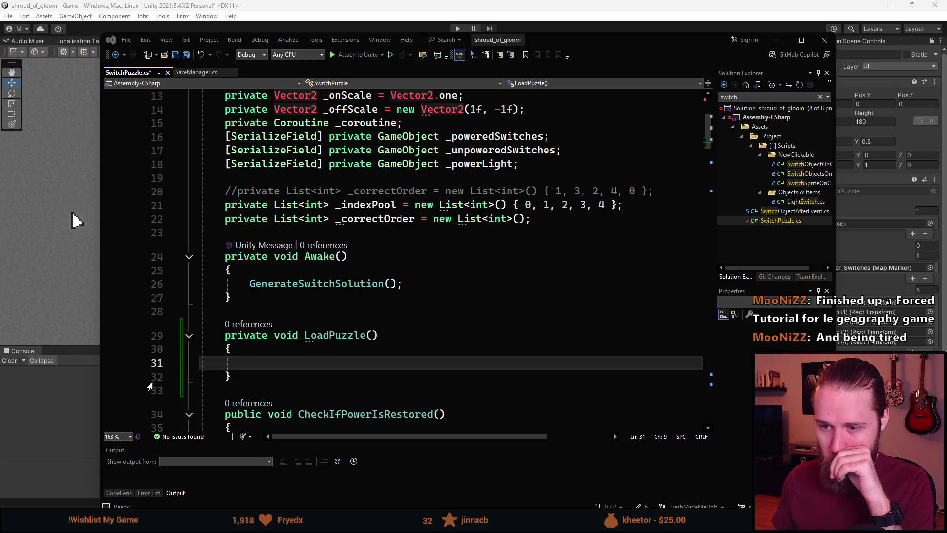
Write SaveManager.SaveFile.Progress.IsSwitchCompleted in LoadPuzzle using IntelliSense completions
{"action": "scroll", "coordinate": [336, 342], "scroll_direction": "down", "scroll_amount": 2}
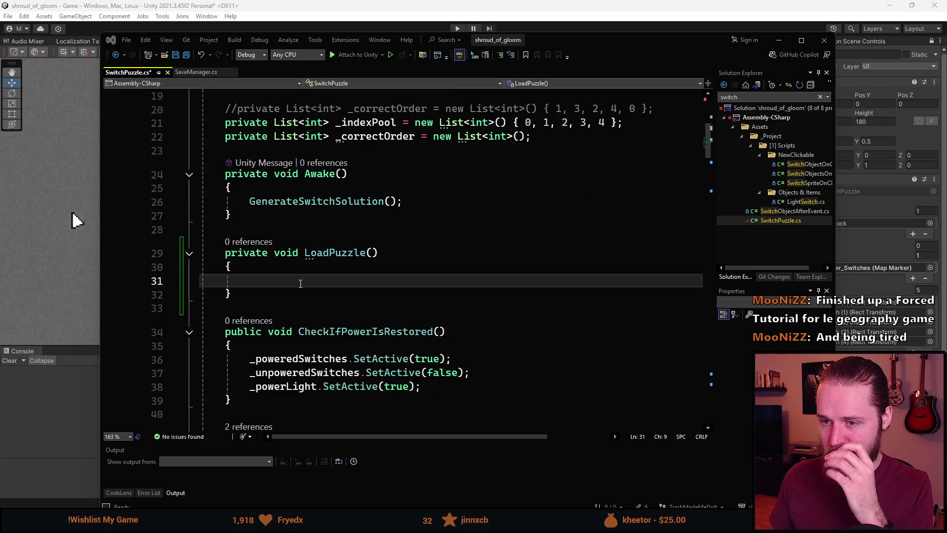
{"action": "scroll", "coordinate": [416, 307], "scroll_direction": "up", "scroll_amount": 1}
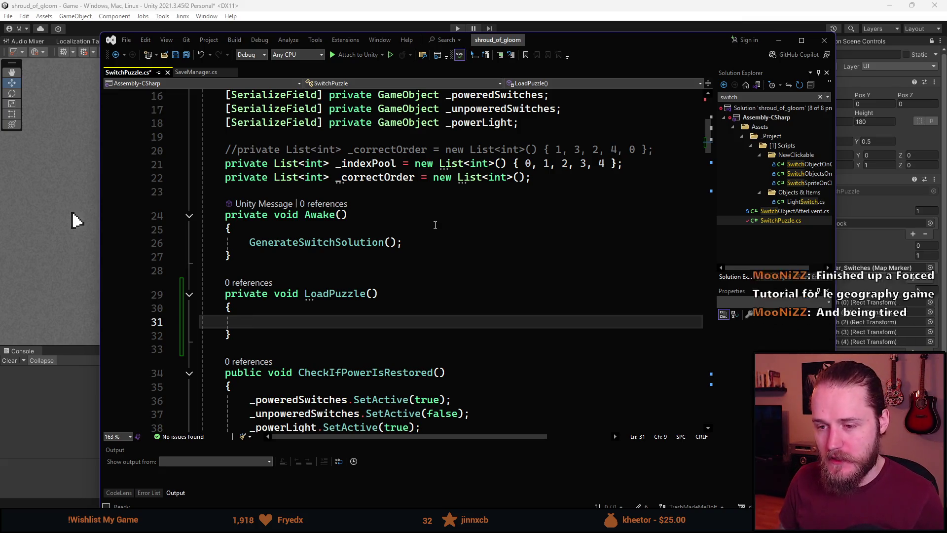
{"action": "type", "text": "I"}
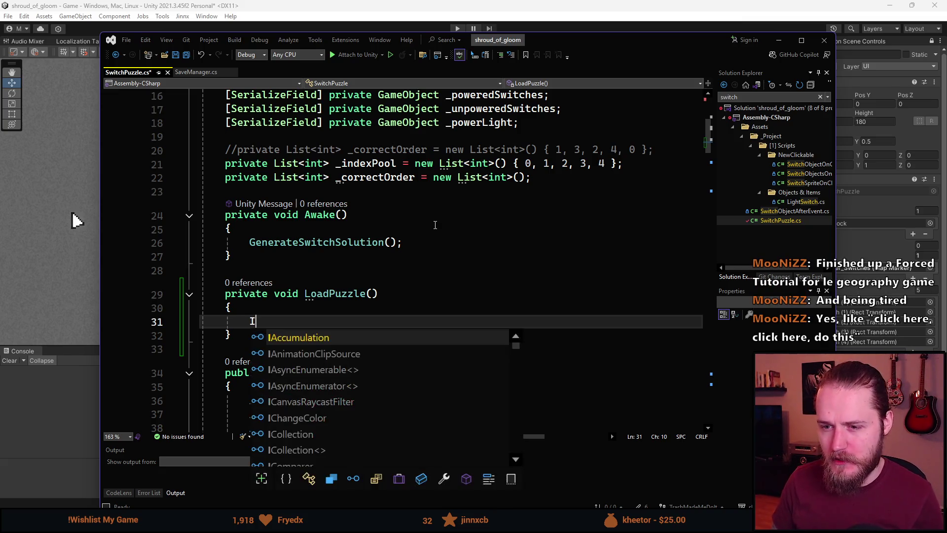
{"action": "type", "text": "sSwitch"}
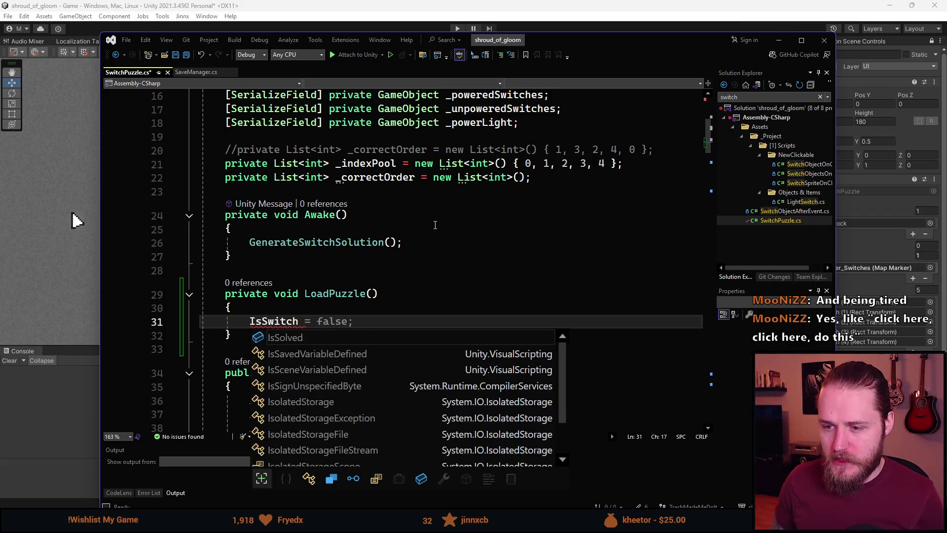
{"action": "key", "text": "Home"}
{"action": "type", "text": "SaveManag"}
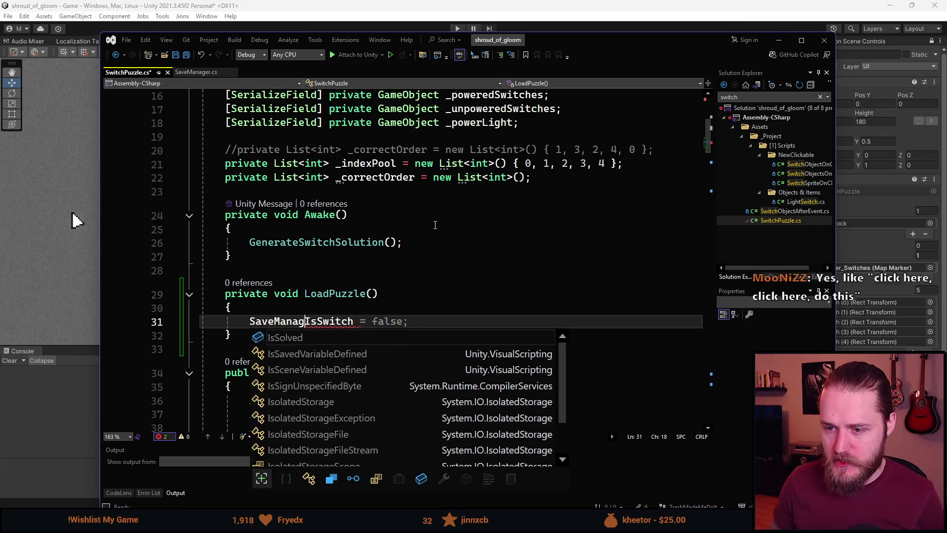
{"action": "type", "text": "er.SaveF"}
{"action": "key", "text": "Tab"}
{"action": "type", "text": "."}
{"action": "key", "text": "Tab"}
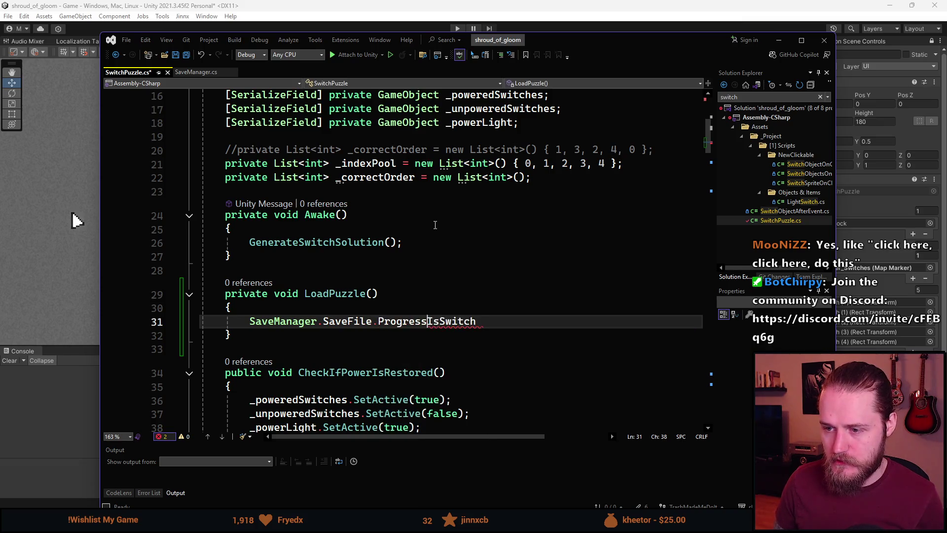
{"action": "type", "text": "."}
{"action": "key", "text": "Escape"}
{"action": "key", "text": "End"}
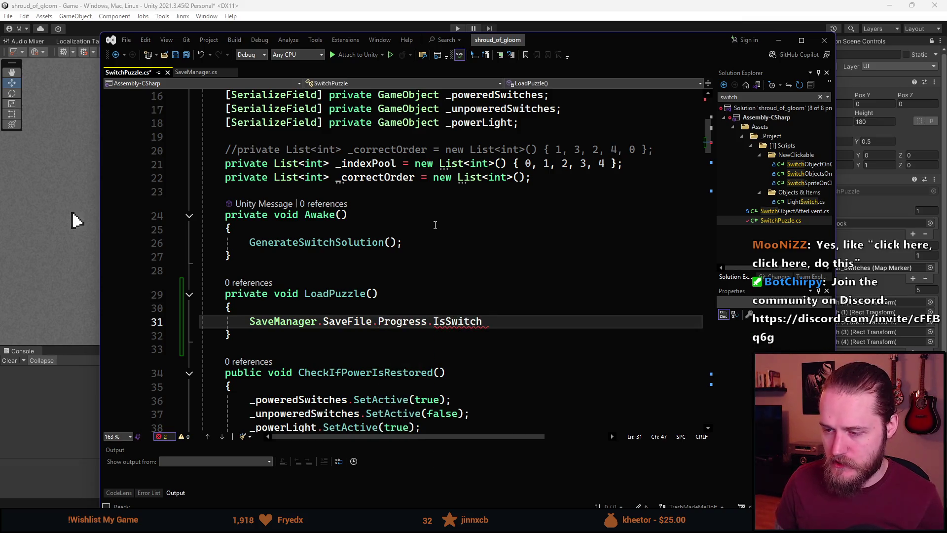
{"action": "type", "text": "Complete"}
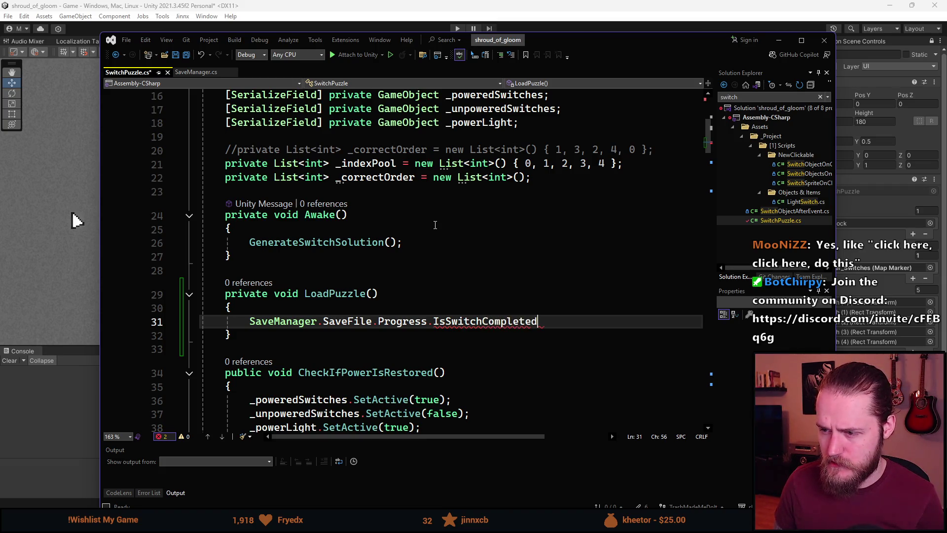
{"action": "type", "text": "d;"}
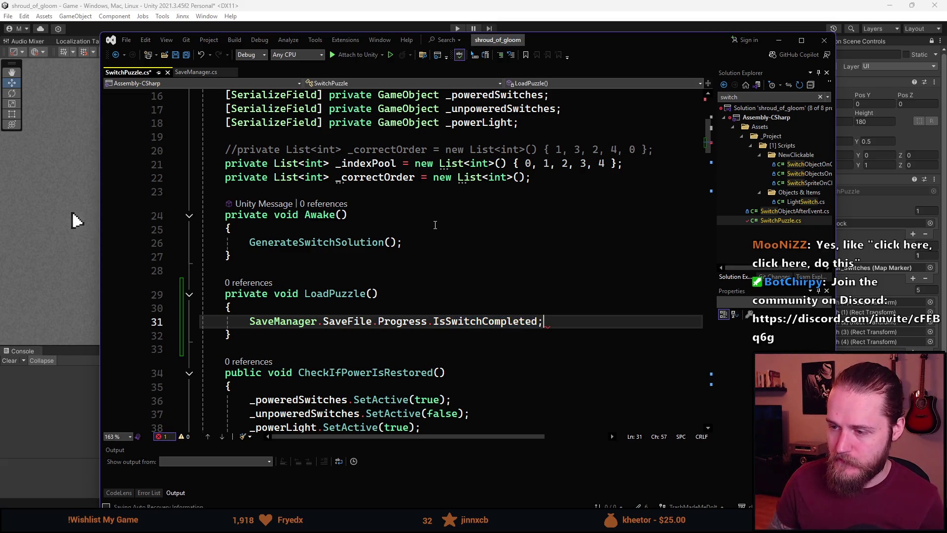
Wrap it into if (SaveManager.SaveFile.Progress.IsSwitchCompleted == true)
{"action": "scroll", "coordinate": [345, 227], "scroll_direction": "down", "scroll_amount": 3}
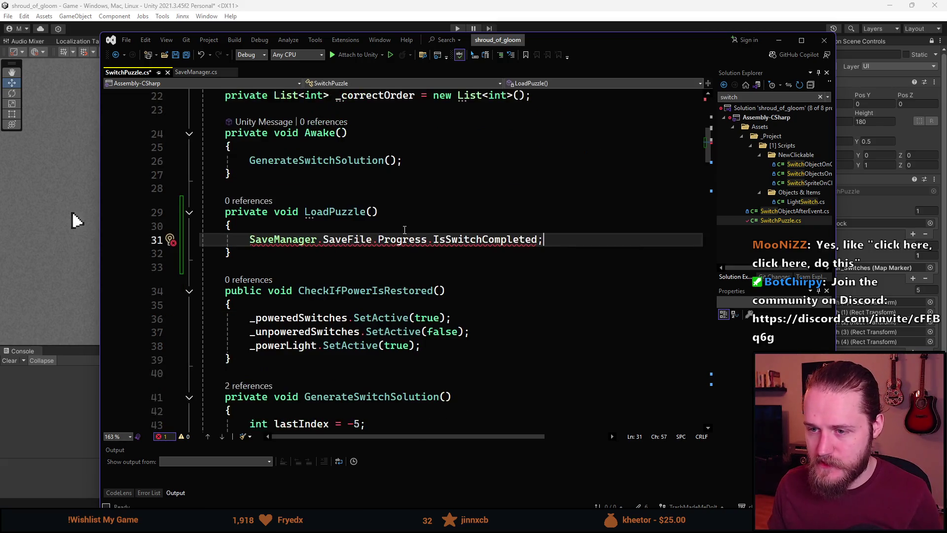
{"action": "scroll", "coordinate": [269, 228], "scroll_direction": "up", "scroll_amount": 1}
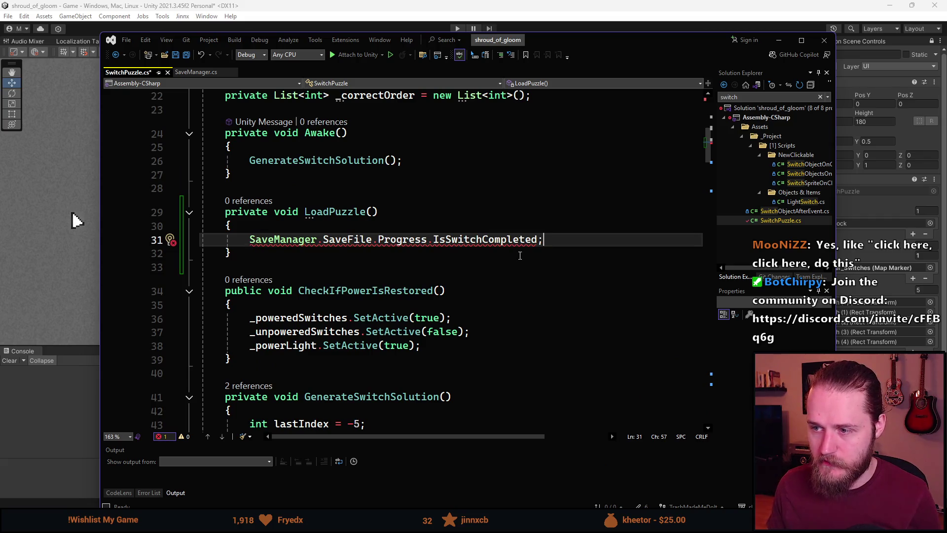
{"action": "key", "text": "Left"}
{"action": "type", "text": "== true="}
{"action": "key", "text": "BackSpace"}
{"action": "type", "text": ")"}
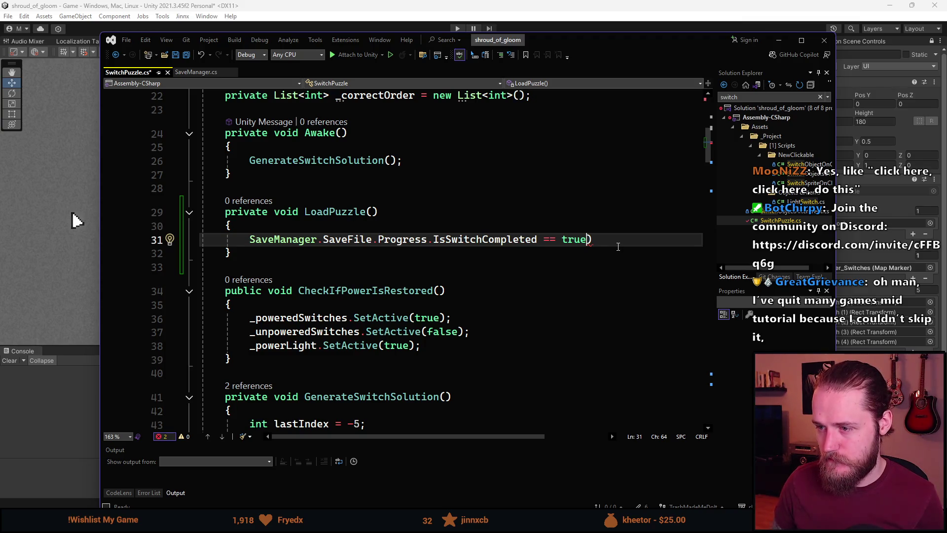
{"action": "key", "text": "Home"}
{"action": "type", "text": "("}
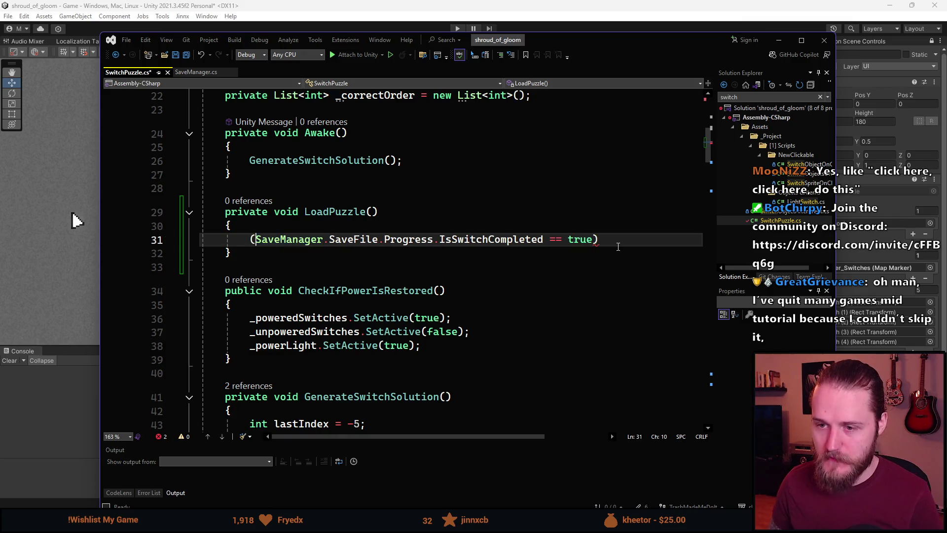
{"action": "key", "text": "Left"}
{"action": "type", "text": "ikf"}
{"action": "key", "text": "BackSpace"}
{"action": "key", "text": "BackSpace"}
{"action": "key", "text": "BackSpace"}
{"action": "type", "text": "if"}
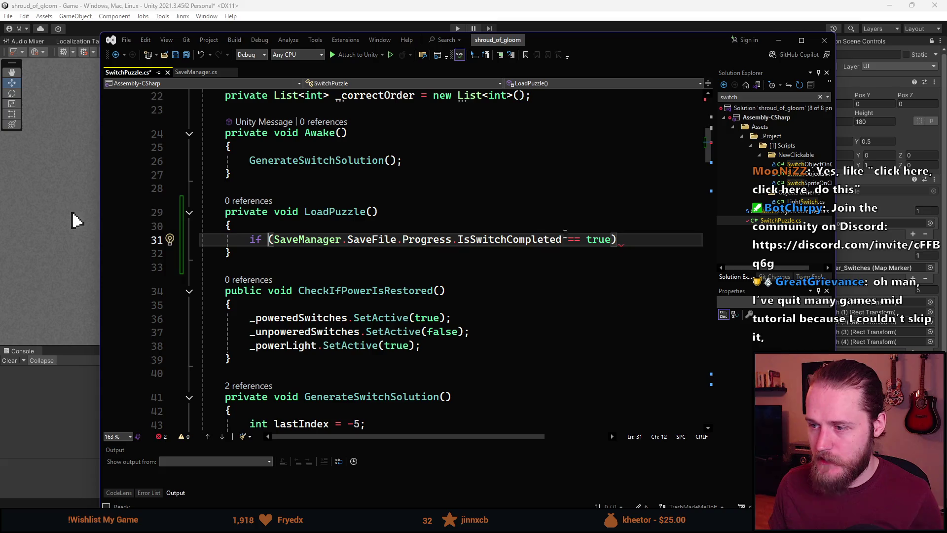
{"action": "left_click", "coordinate": [649, 241]}
Add empty braces for the if and an else block below it
{"action": "key", "text": "Return"}
{"action": "type", "text": "{"}
{"action": "key", "text": "Return"}
{"action": "key", "text": "Return"}
{"action": "type", "text": "}"}
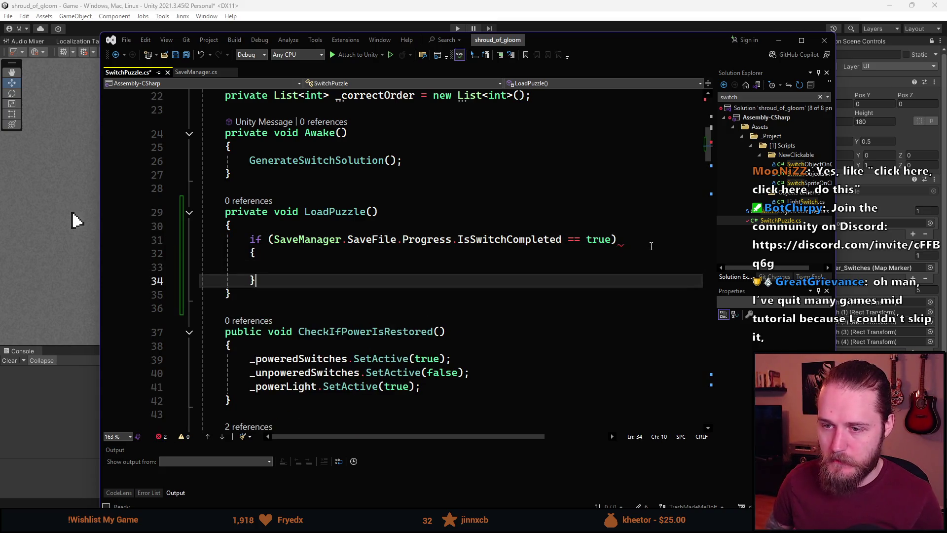
{"action": "key", "text": "Return"}
{"action": "type", "text": "else"}
{"action": "key", "text": "Tab"}
{"action": "key", "text": "Tab"}
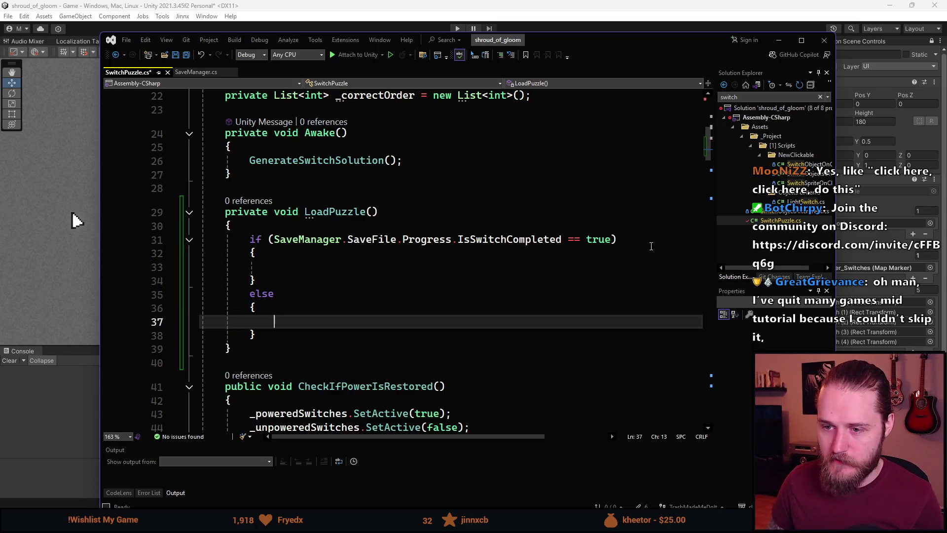
Move the GenerateSwitchSolution(); call from Awake into the else block
{"action": "left_click", "coordinate": [285, 160]}
{"action": "key", "text": "Home"}
{"action": "key", "text": "shift+End"}
{"action": "key", "text": "ctrl+x"}
{"action": "left_click", "coordinate": [284, 320]}
{"action": "key", "text": "ctrl+v"}
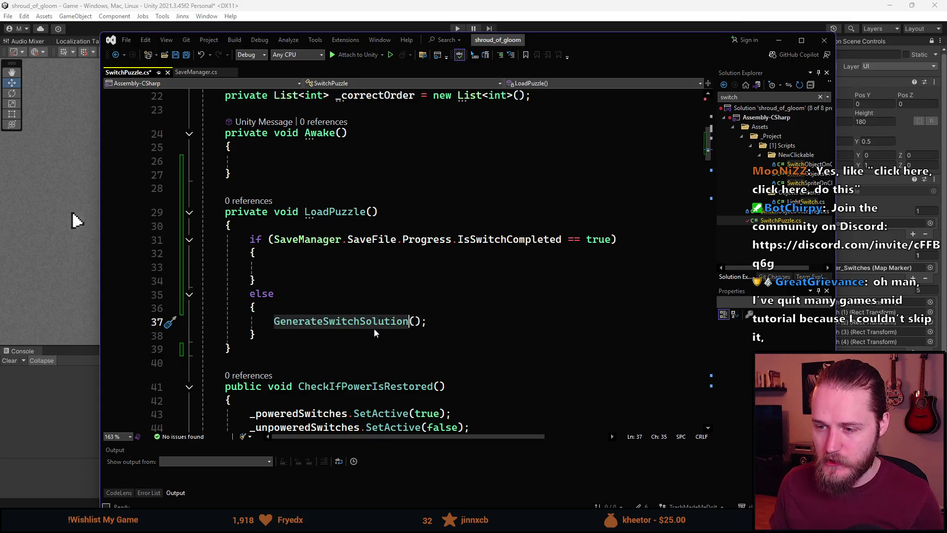
Call LoadPuzzle() in Awake and save SwitchPuzzle.cs
{"action": "left_click", "coordinate": [325, 268]}
{"action": "key", "text": "ctrl+minus"}
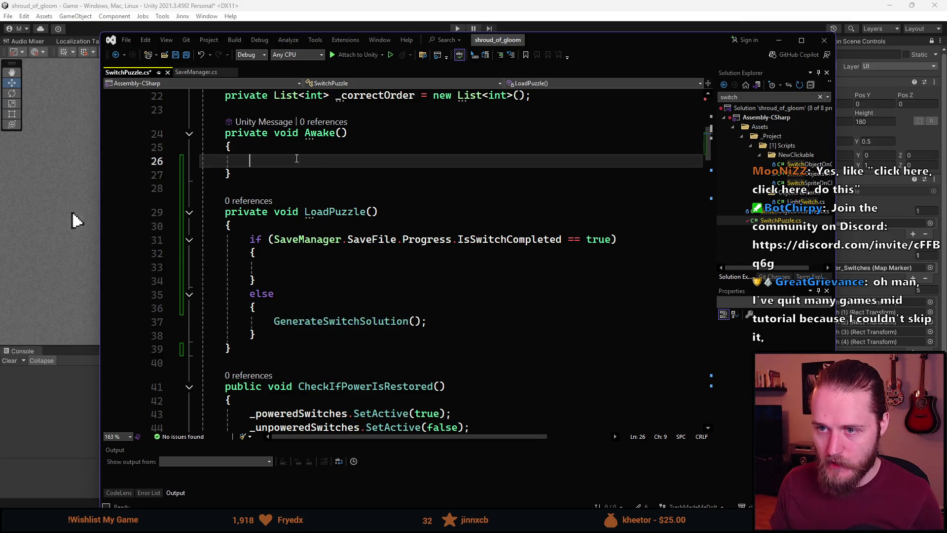
{"action": "type", "text": "LoadA"}
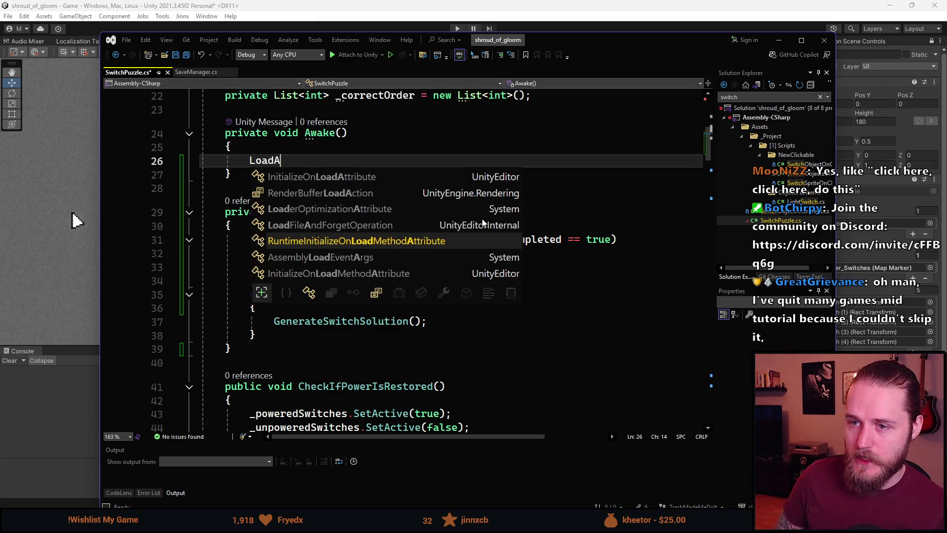
{"action": "key", "text": "BackSpace"}
{"action": "type", "text": "P"}
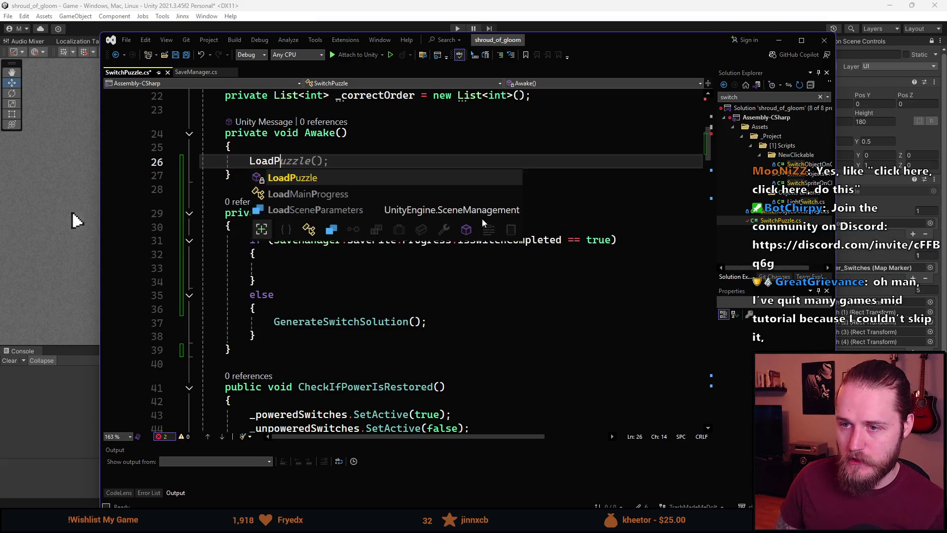
{"action": "key", "text": "Tab"}
{"action": "key", "text": "ctrl+s"}
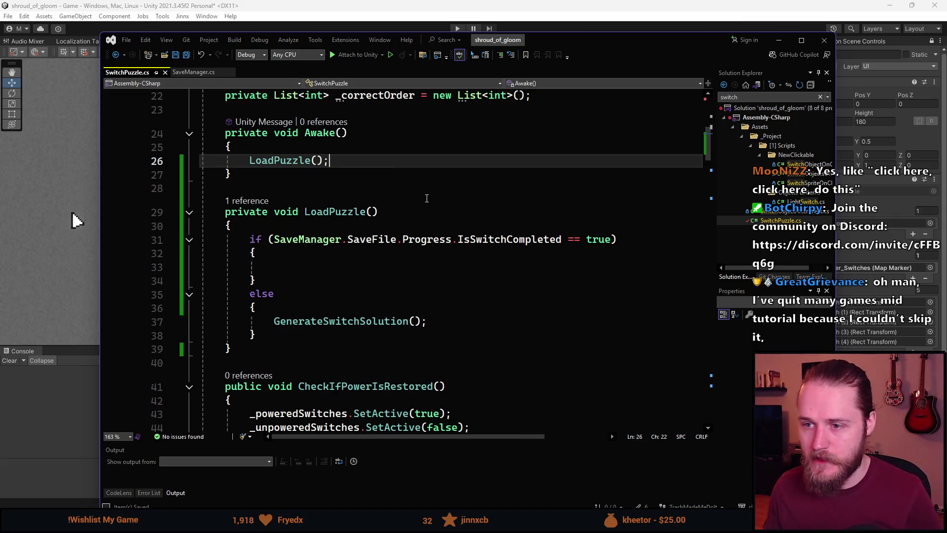
{"action": "scroll", "coordinate": [327, 260], "scroll_direction": "up", "scroll_amount": 6}
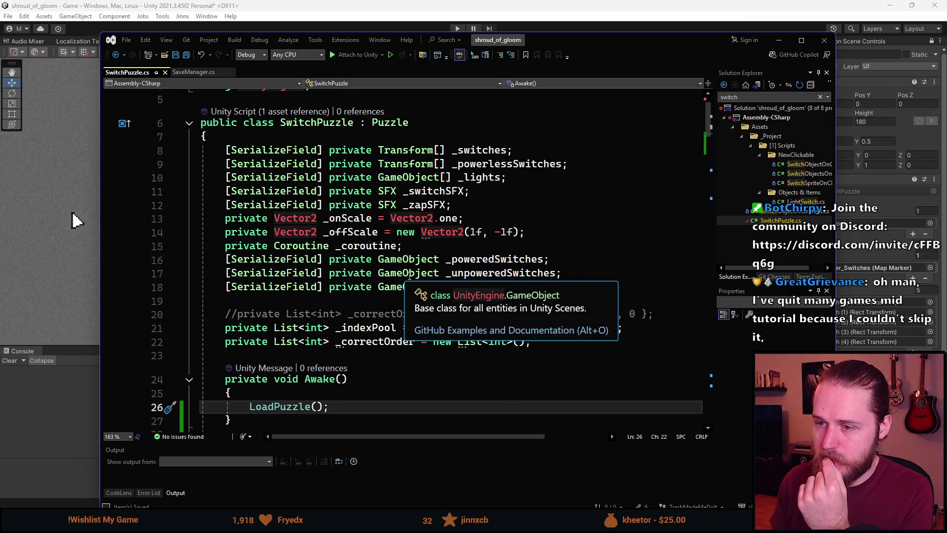
{"action": "scroll", "coordinate": [422, 264], "scroll_direction": "down", "scroll_amount": 4}
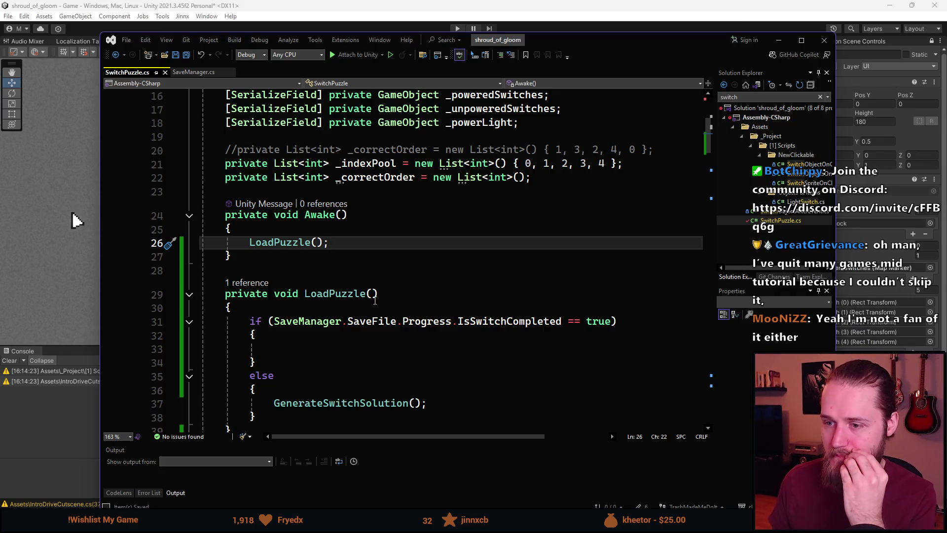
{"action": "scroll", "coordinate": [374, 299], "scroll_direction": "down", "scroll_amount": 3}
{"action": "scroll", "coordinate": [375, 304], "scroll_direction": "down", "scroll_amount": 4}
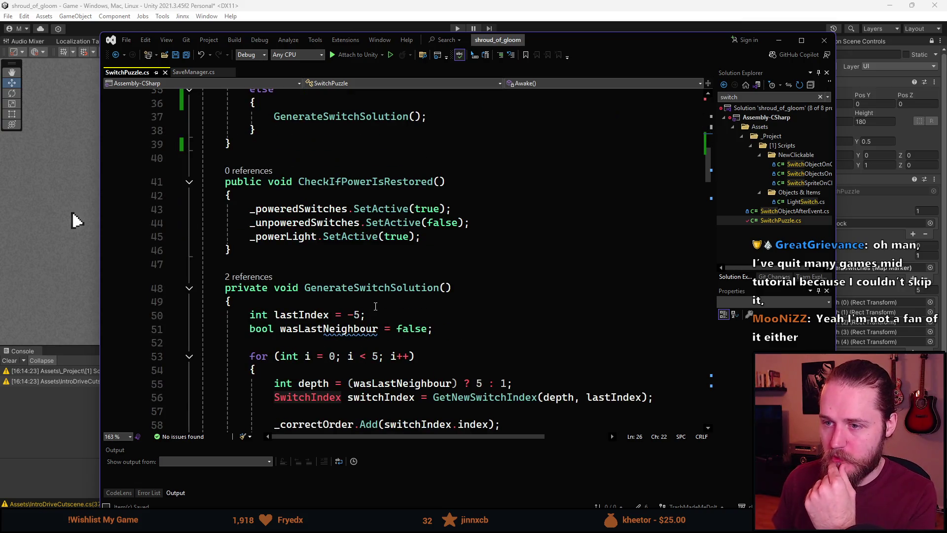
{"action": "scroll", "coordinate": [375, 306], "scroll_direction": "up", "scroll_amount": 1}
{"action": "scroll", "coordinate": [373, 302], "scroll_direction": "down", "scroll_amount": 5}
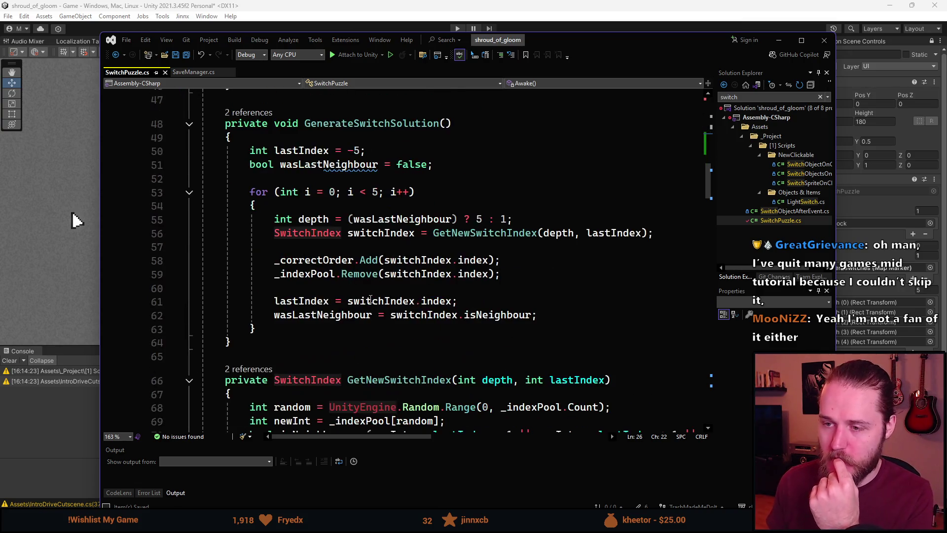
{"action": "scroll", "coordinate": [374, 302], "scroll_direction": "down", "scroll_amount": 3}
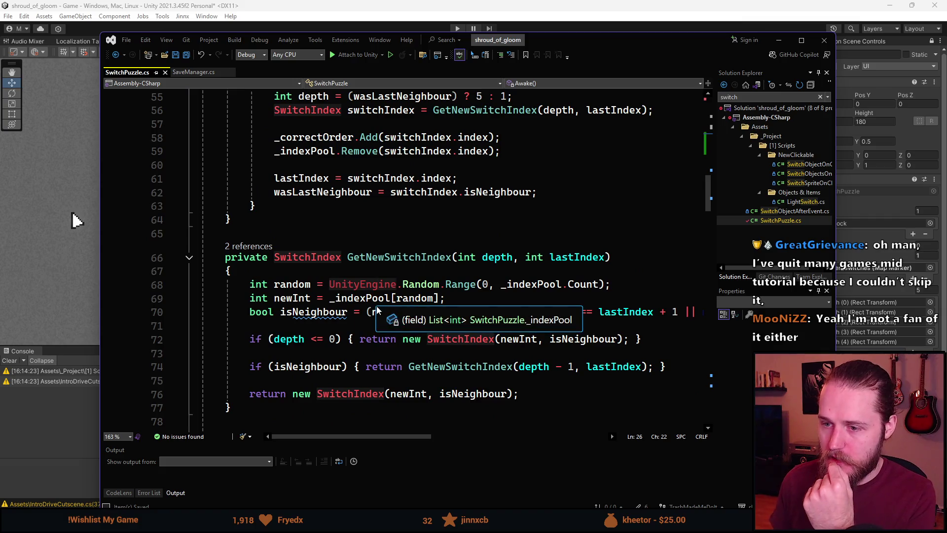
{"action": "scroll", "coordinate": [383, 303], "scroll_direction": "down", "scroll_amount": 6}
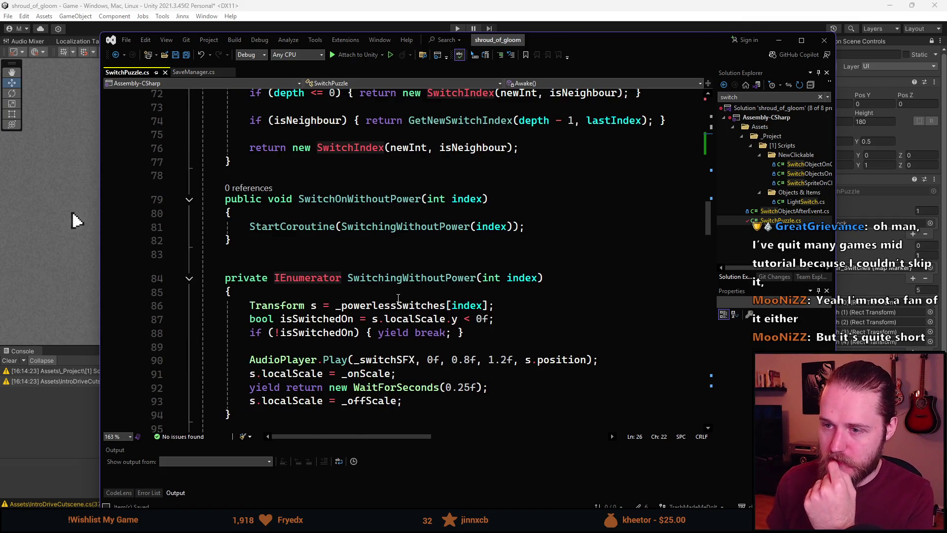
{"action": "scroll", "coordinate": [393, 291], "scroll_direction": "down", "scroll_amount": 2}
{"action": "left_click", "coordinate": [422, 117]}
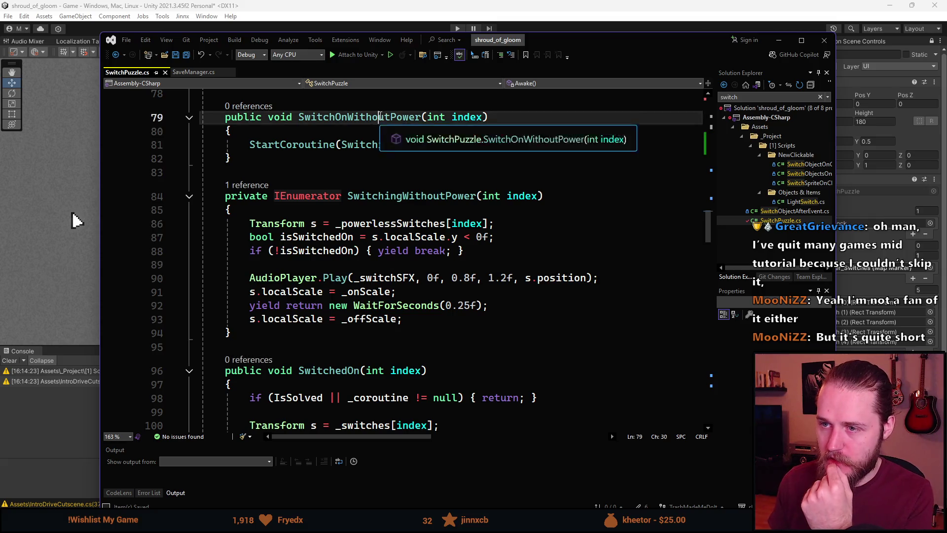
{"action": "scroll", "coordinate": [457, 266], "scroll_direction": "down", "scroll_amount": 3}
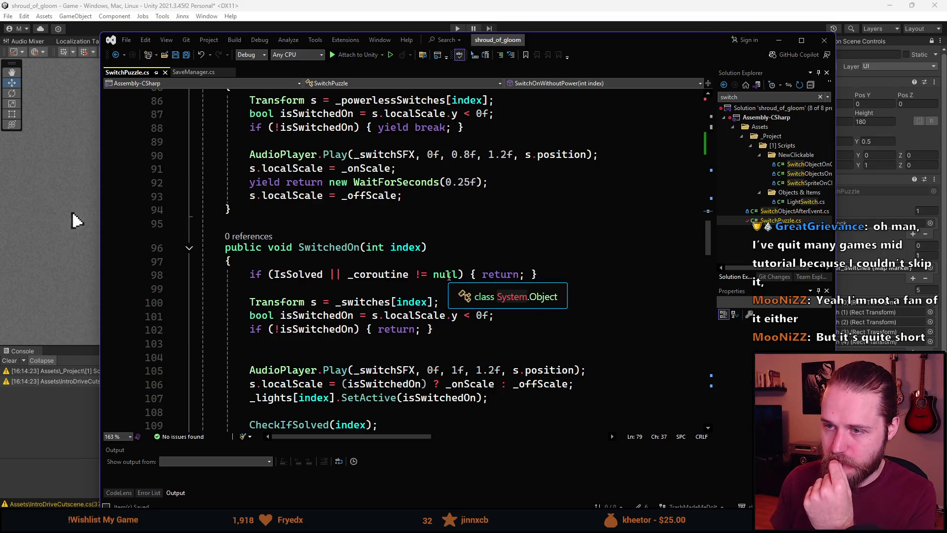
{"action": "scroll", "coordinate": [411, 169], "scroll_direction": "up", "scroll_amount": 2}
{"action": "scroll", "coordinate": [366, 310], "scroll_direction": "down", "scroll_amount": 2}
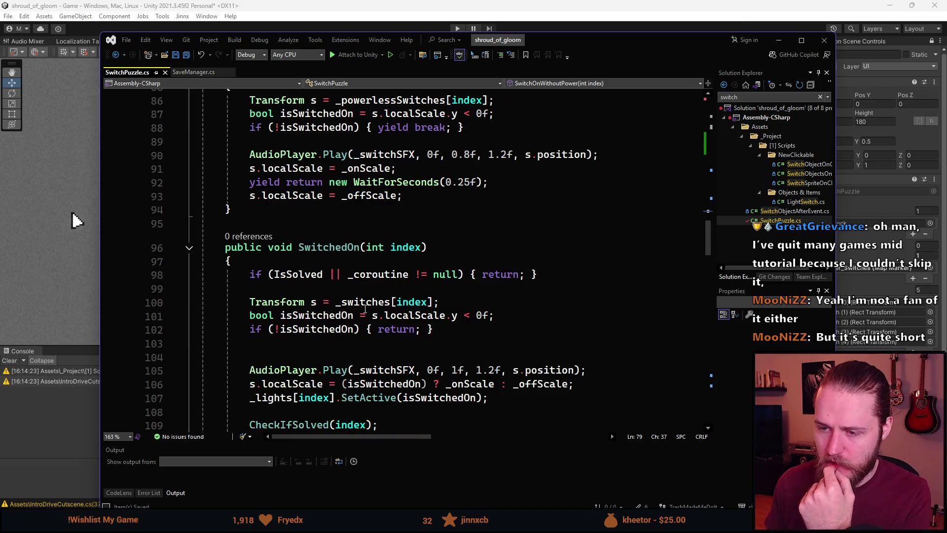
{"action": "scroll", "coordinate": [360, 307], "scroll_direction": "down", "scroll_amount": 2}
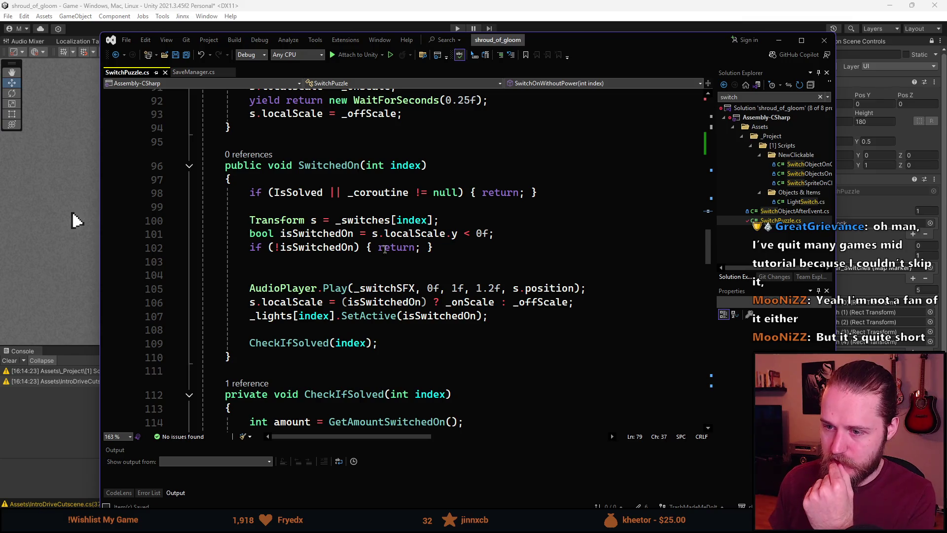
{"action": "scroll", "coordinate": [272, 305], "scroll_direction": "down", "scroll_amount": 4}
{"action": "scroll", "coordinate": [272, 305], "scroll_direction": "down", "scroll_amount": 7}
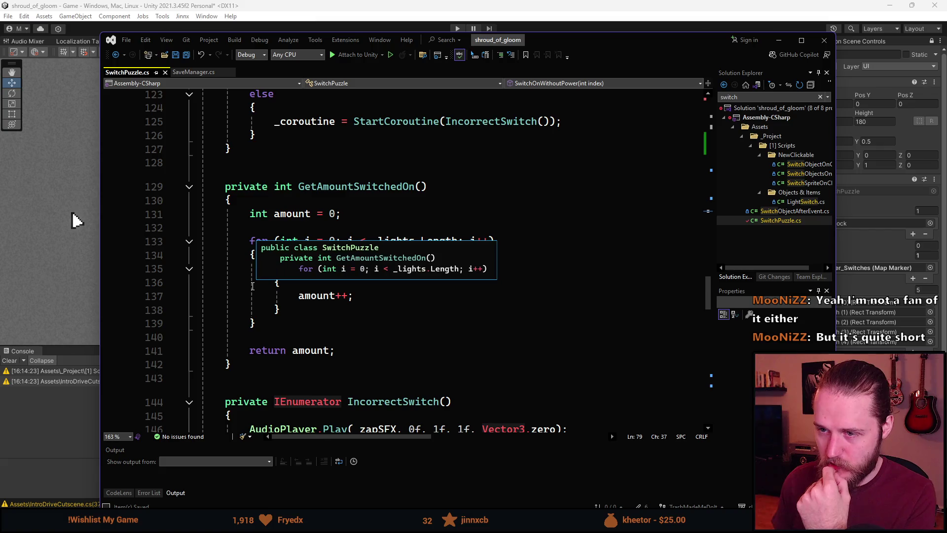
{"action": "scroll", "coordinate": [363, 273], "scroll_direction": "down", "scroll_amount": 2}
{"action": "scroll", "coordinate": [363, 272], "scroll_direction": "down", "scroll_amount": 2}
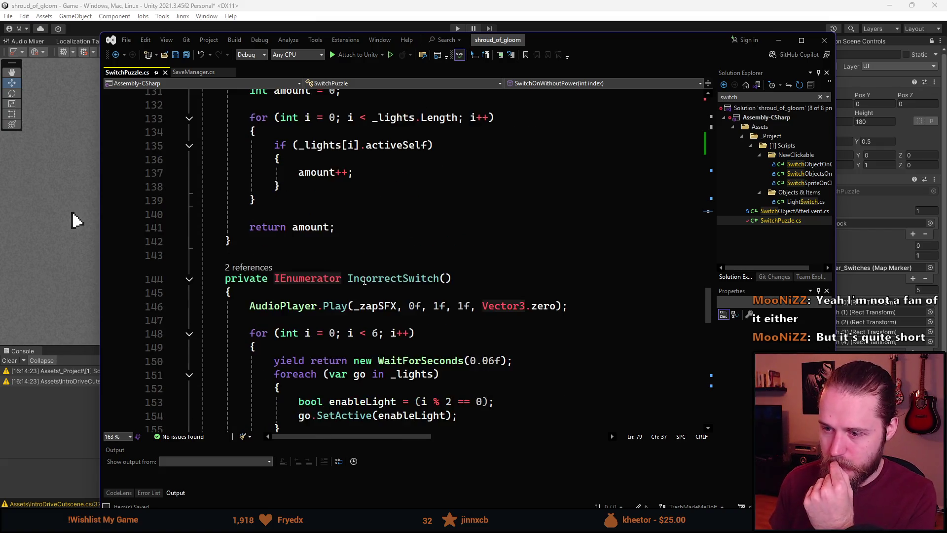
{"action": "scroll", "coordinate": [364, 281], "scroll_direction": "down", "scroll_amount": 4}
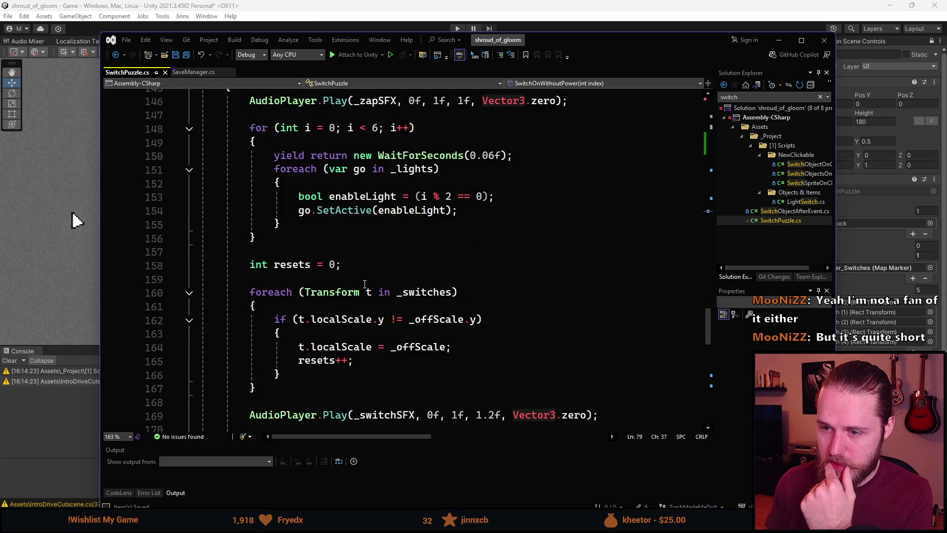
{"action": "scroll", "coordinate": [364, 284], "scroll_direction": "down", "scroll_amount": 4}
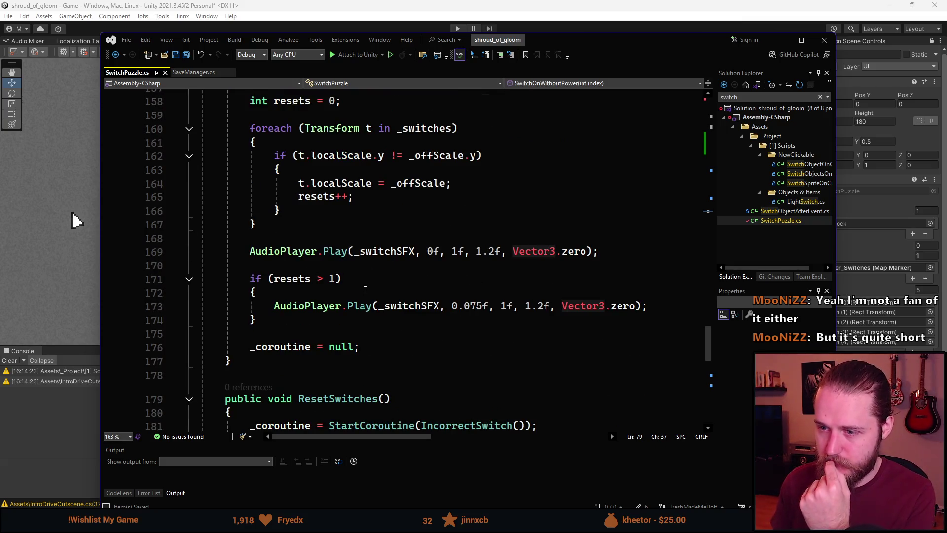
{"action": "scroll", "coordinate": [365, 291], "scroll_direction": "down", "scroll_amount": 2}
{"action": "scroll", "coordinate": [364, 307], "scroll_direction": "down", "scroll_amount": 5}
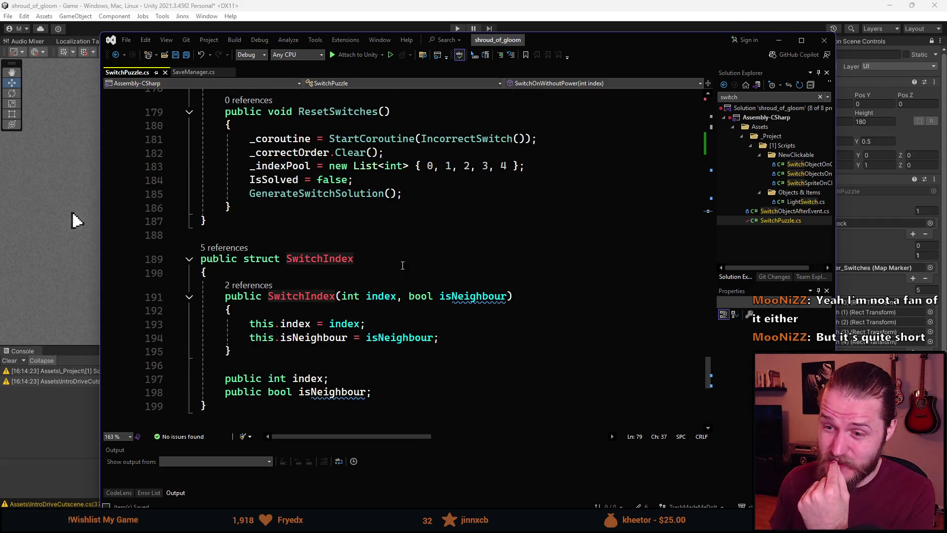
{"action": "scroll", "coordinate": [398, 259], "scroll_direction": "up", "scroll_amount": 20}
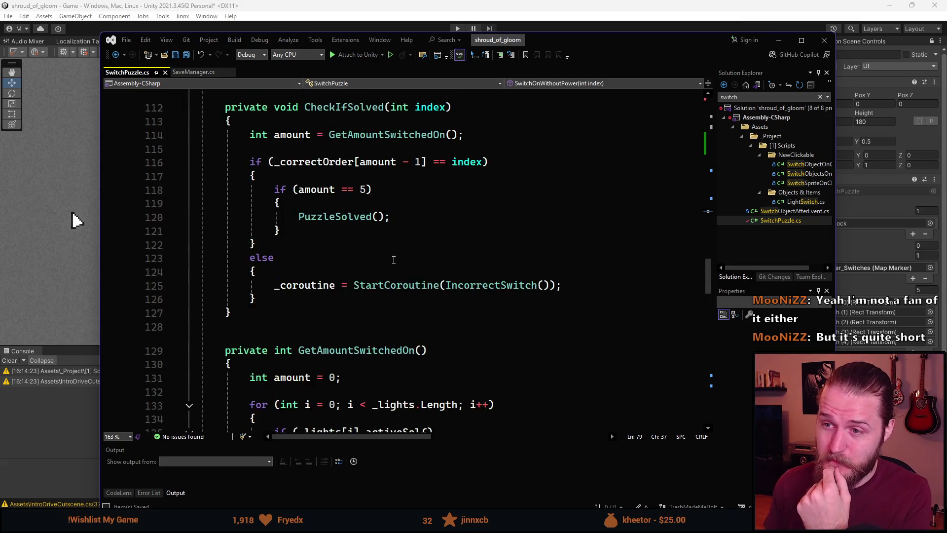
{"action": "scroll", "coordinate": [393, 254], "scroll_direction": "up", "scroll_amount": 20}
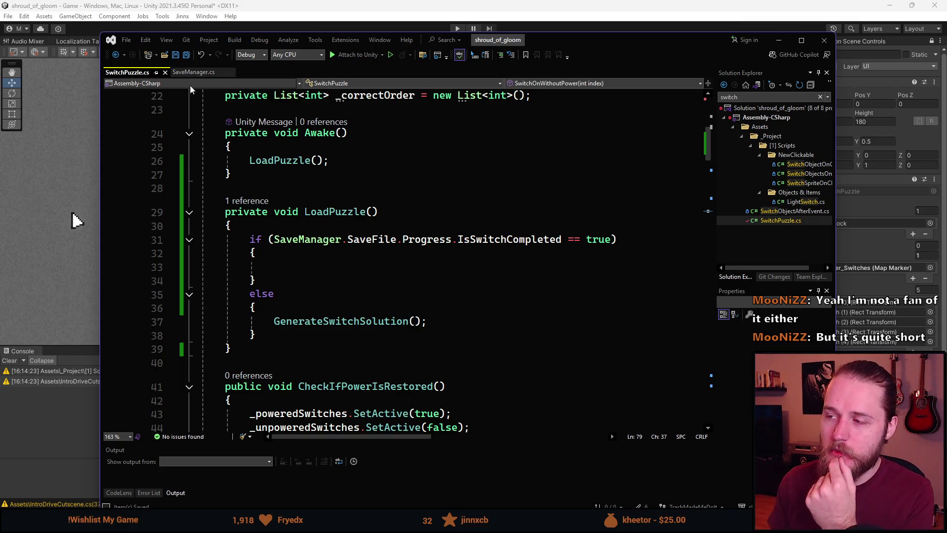
Clear the Solution Explorer search and place the caret in LoadPuzzle's empty completed branch
{"action": "left_click", "coordinate": [820, 97]}
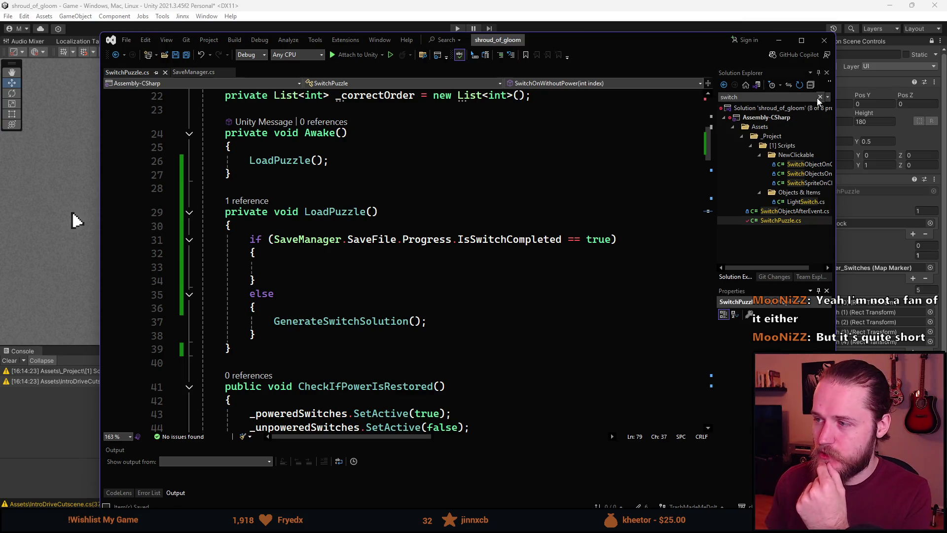
{"action": "left_click", "coordinate": [132, 78]}
{"action": "left_click", "coordinate": [353, 260]}
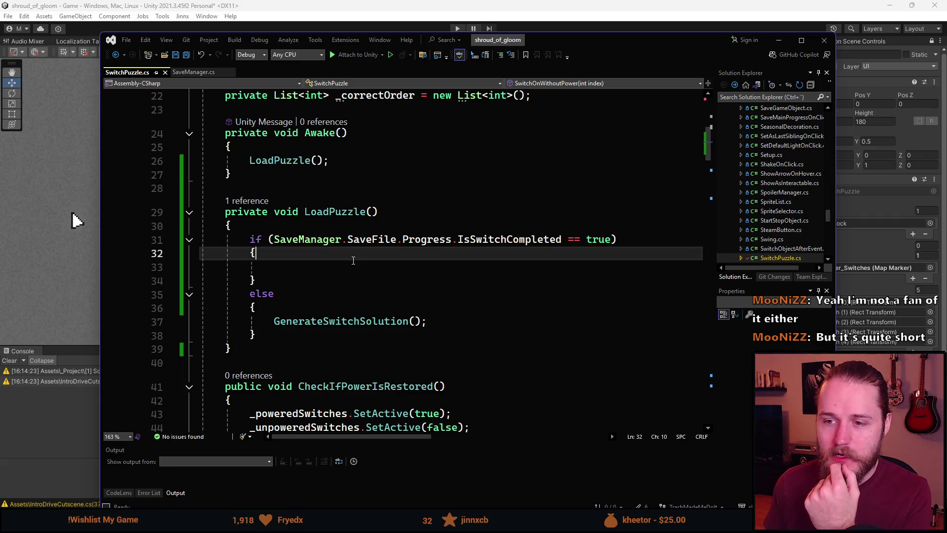
{"action": "left_click", "coordinate": [355, 271]}
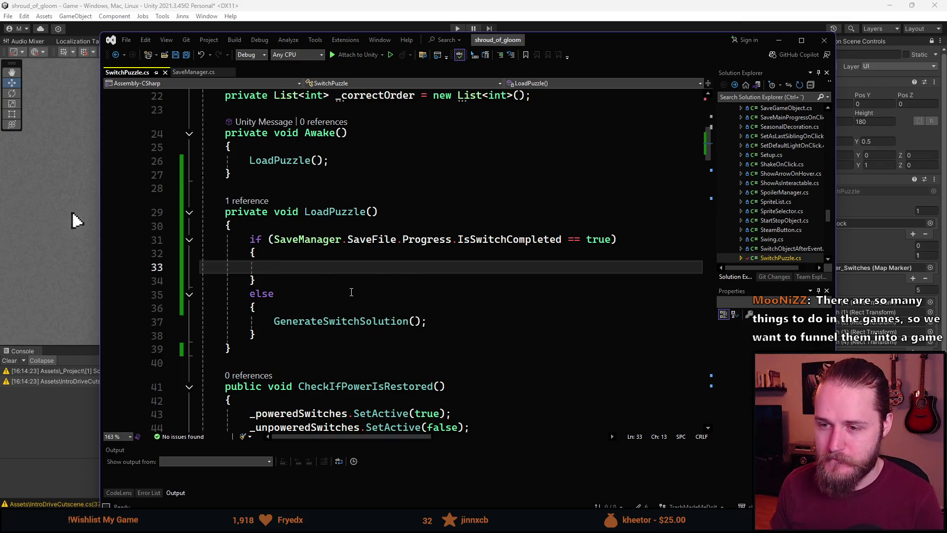
Scroll through SwitchPuzzle.cs, then Alt+Tab back to Unity
{"action": "scroll", "coordinate": [350, 291], "scroll_direction": "down", "scroll_amount": 1}
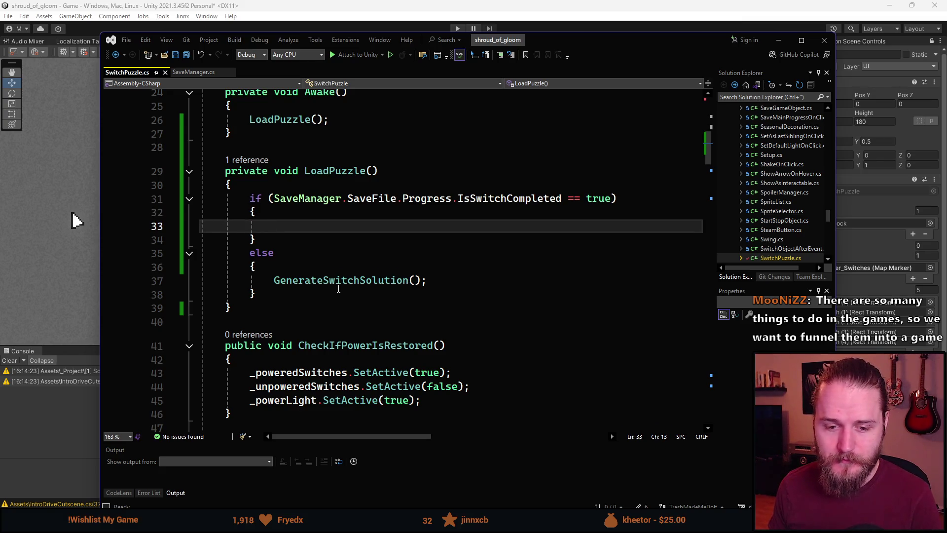
{"action": "scroll", "coordinate": [339, 288], "scroll_direction": "down", "scroll_amount": 3}
{"action": "scroll", "coordinate": [338, 288], "scroll_direction": "down", "scroll_amount": 2}
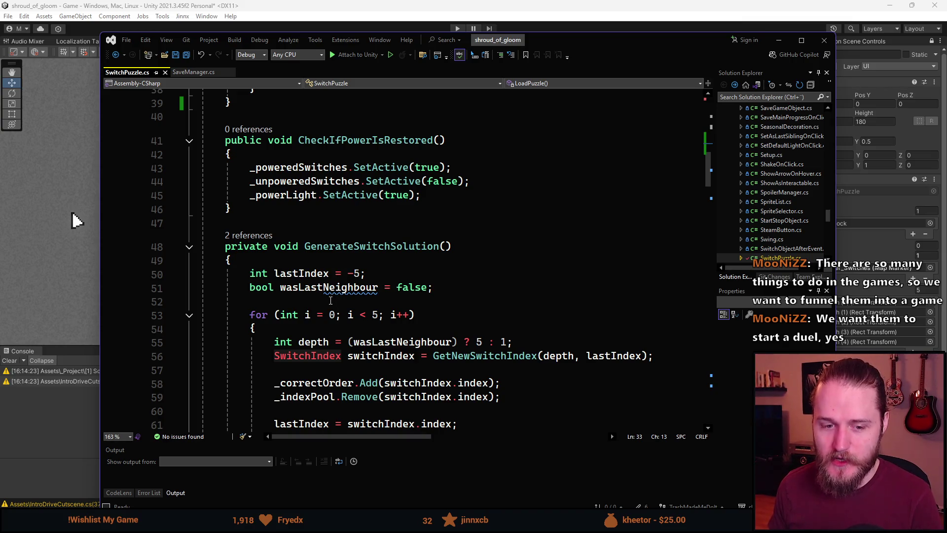
{"action": "scroll", "coordinate": [328, 316], "scroll_direction": "up", "scroll_amount": 2}
{"action": "scroll", "coordinate": [338, 343], "scroll_direction": "down", "scroll_amount": 4}
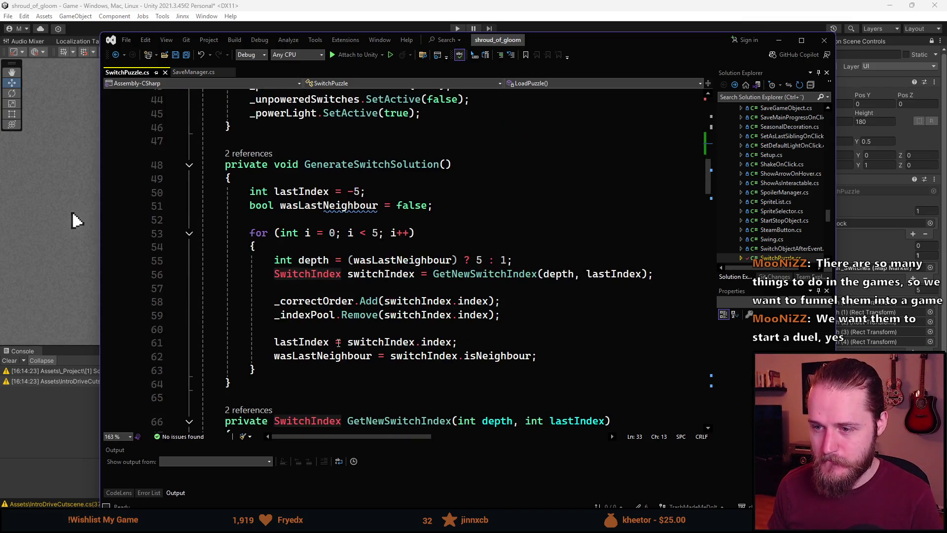
{"action": "scroll", "coordinate": [338, 342], "scroll_direction": "up", "scroll_amount": 12}
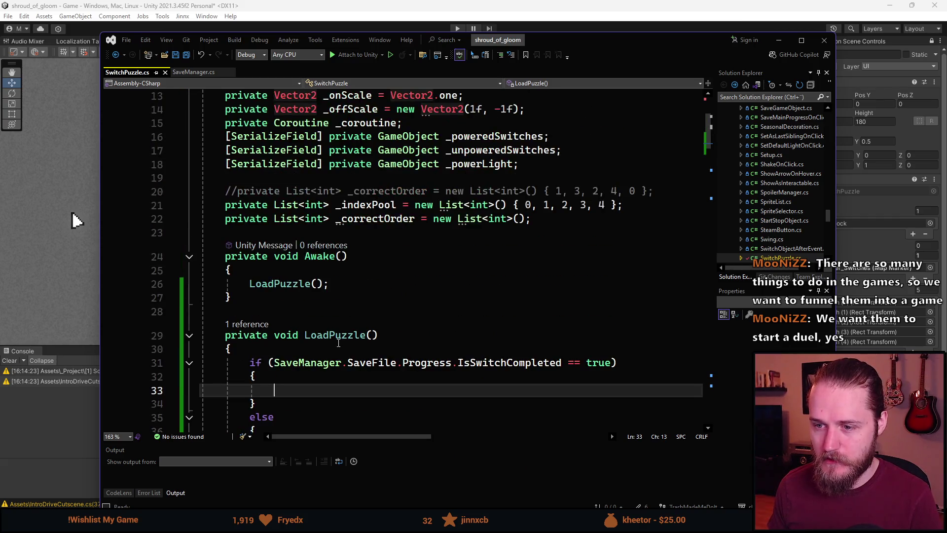
{"action": "key", "text": "alt+Tab"}
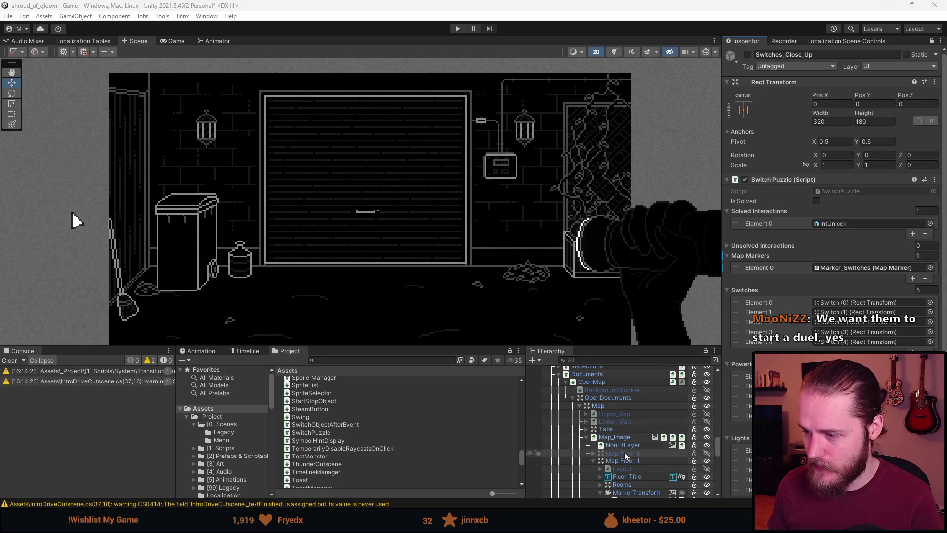
Select and frame Switches_Close_Up in the scene and expand its children
{"action": "scroll", "coordinate": [624, 460], "scroll_direction": "down", "scroll_amount": 8}
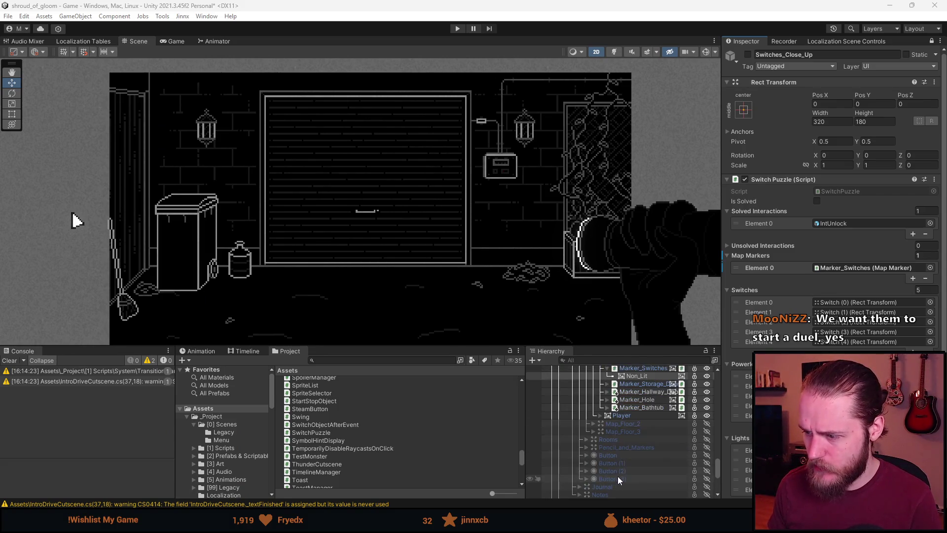
{"action": "scroll", "coordinate": [626, 460], "scroll_direction": "down", "scroll_amount": 10}
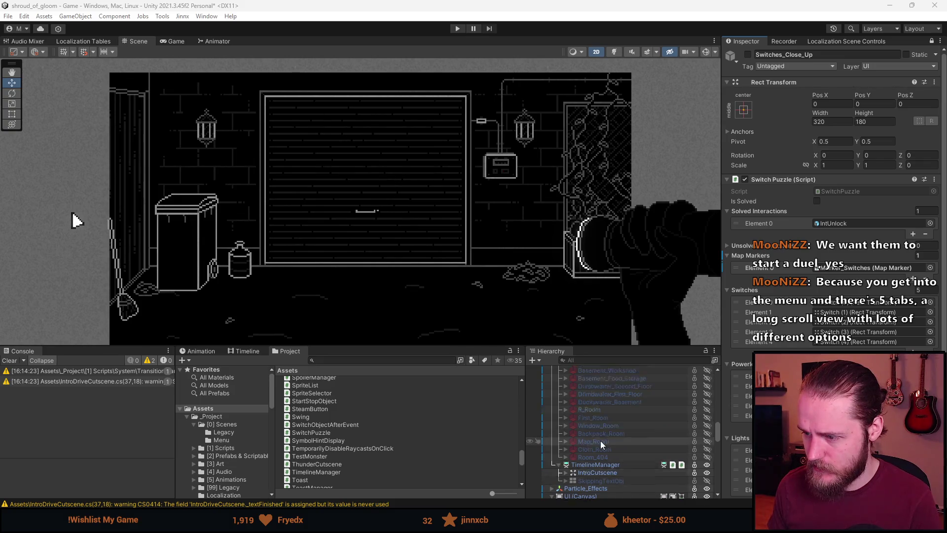
{"action": "scroll", "coordinate": [599, 440], "scroll_direction": "up", "scroll_amount": 2}
{"action": "scroll", "coordinate": [599, 441], "scroll_direction": "up", "scroll_amount": 5}
{"action": "left_click", "coordinate": [611, 437]}
{"action": "key", "text": "alt+shift+a"}
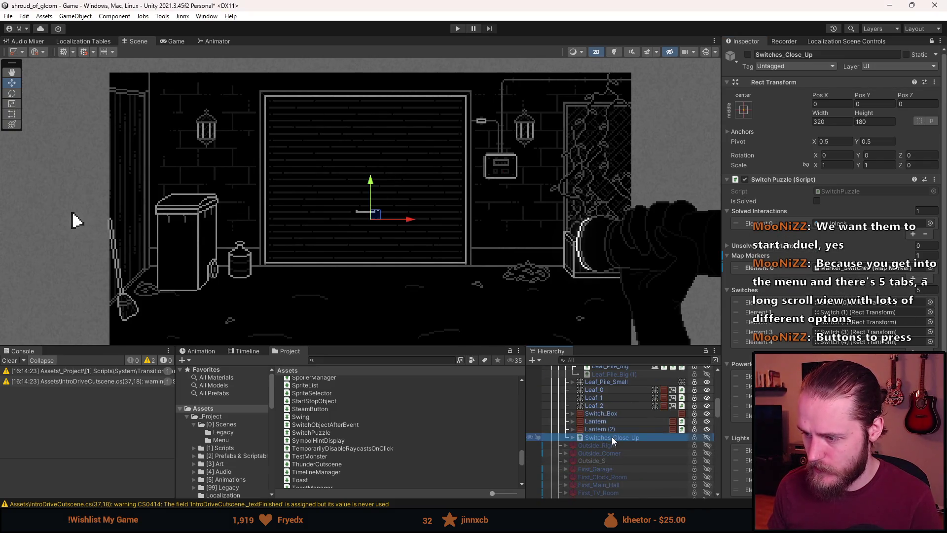
{"action": "double_click", "coordinate": [611, 436]}
{"action": "left_click", "coordinate": [573, 437]}
{"action": "scroll", "coordinate": [574, 441], "scroll_direction": "down", "scroll_amount": 3}
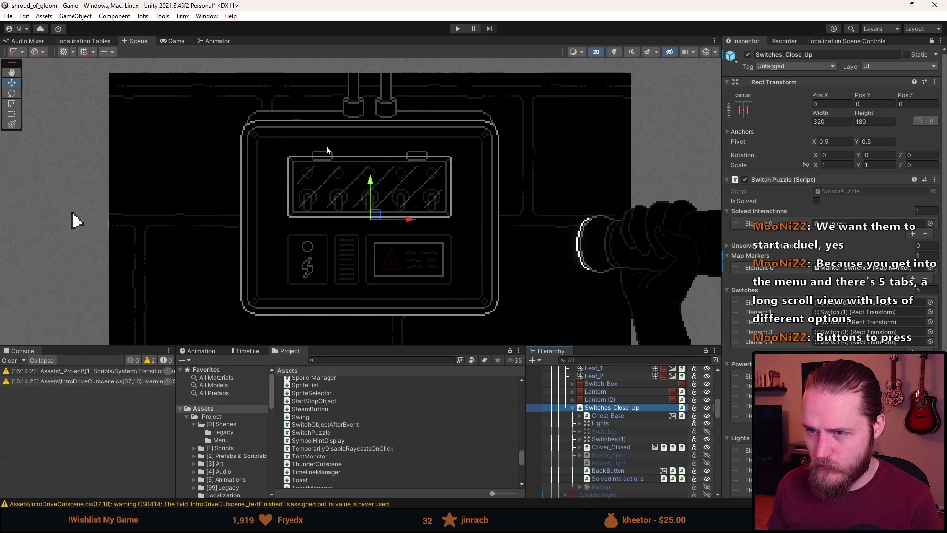
{"action": "scroll", "coordinate": [325, 187], "scroll_direction": "up", "scroll_amount": 3}
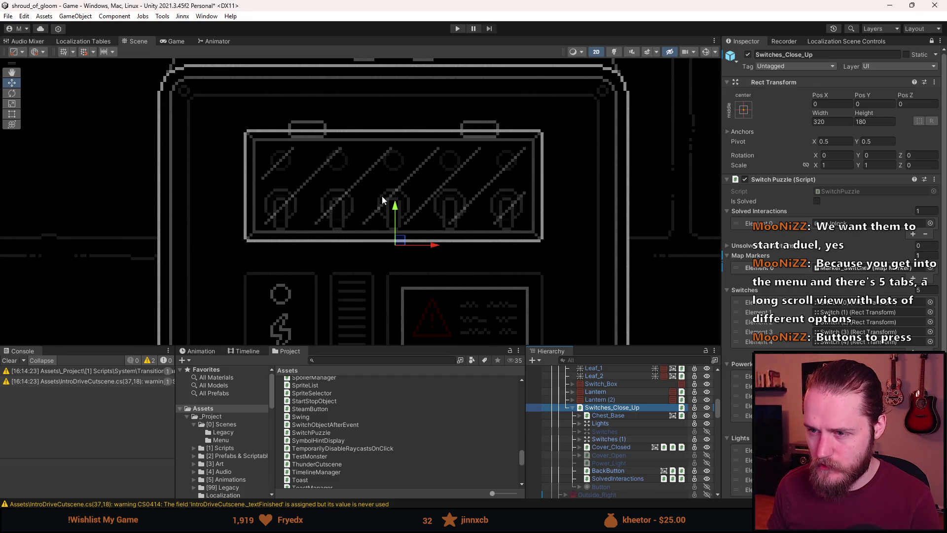
{"action": "scroll", "coordinate": [438, 250], "scroll_direction": "down", "scroll_amount": 3}
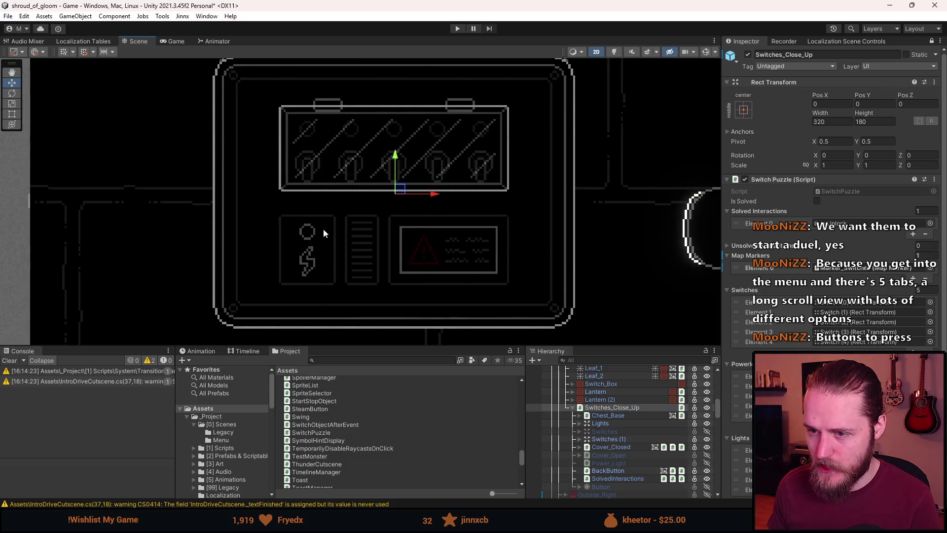
{"action": "left_click_drag", "start_coordinate": [403, 204], "coordinate": [391, 224]}
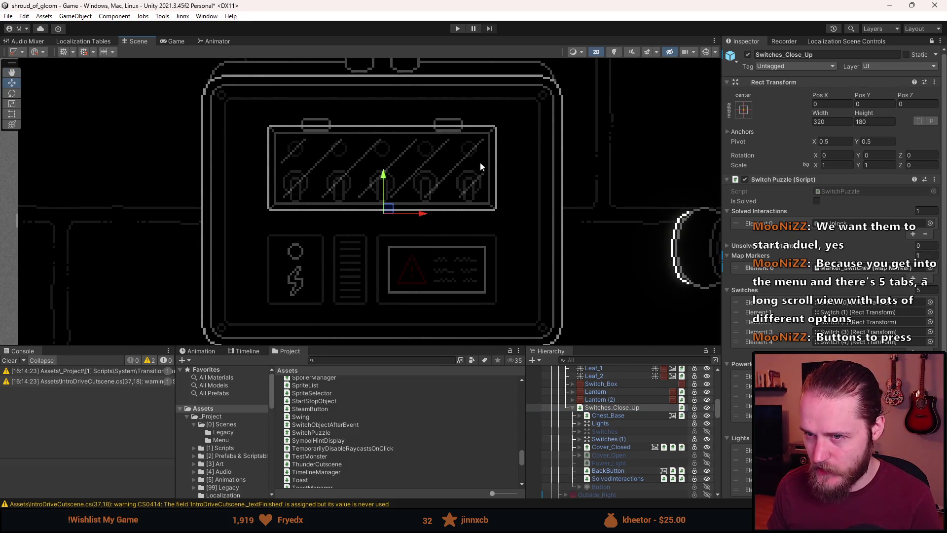
Select Cover_Closed and unlock the Inspector to show its components
{"action": "left_click", "coordinate": [630, 437]}
{"action": "left_click", "coordinate": [608, 445]}
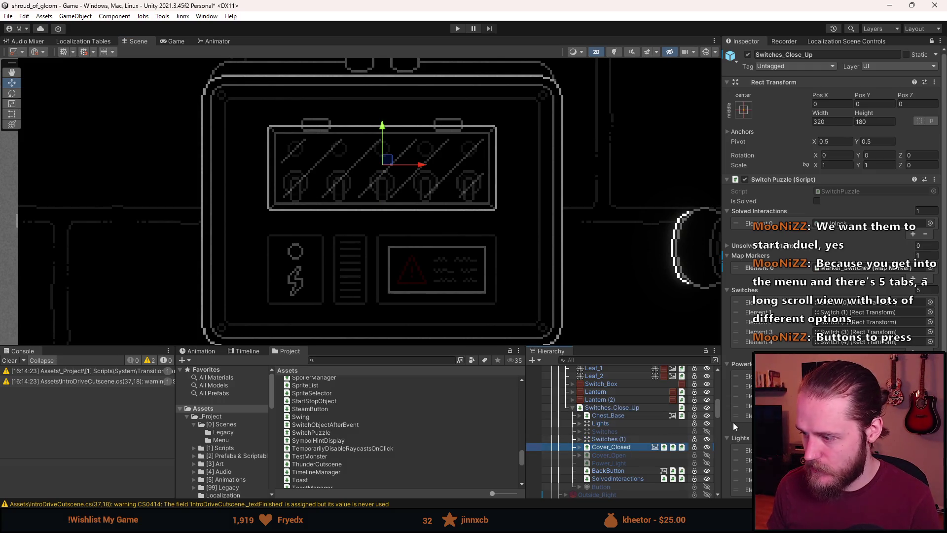
{"action": "scroll", "coordinate": [730, 422], "scroll_direction": "down", "scroll_amount": 5}
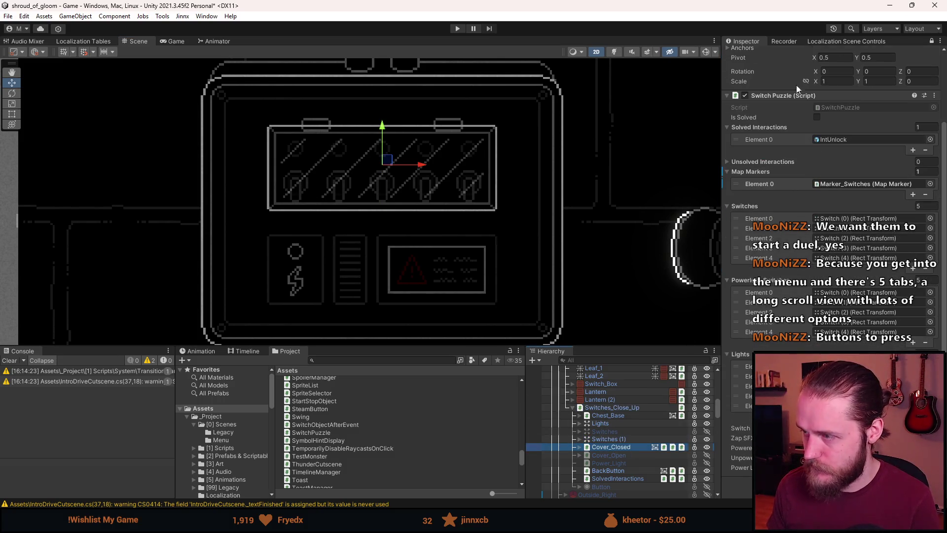
{"action": "left_click", "coordinate": [931, 41]}
{"action": "scroll", "coordinate": [833, 197], "scroll_direction": "down", "scroll_amount": 6}
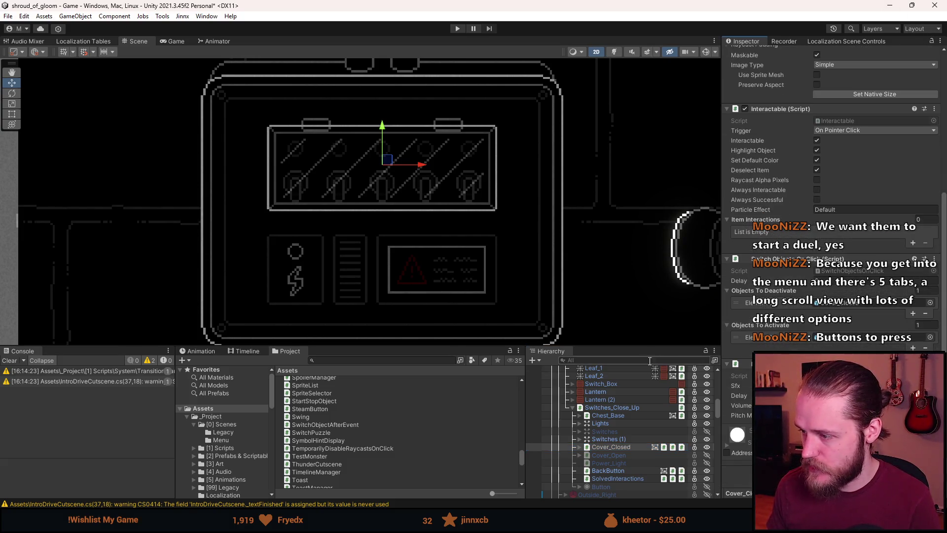
{"action": "left_click", "coordinate": [612, 448]}
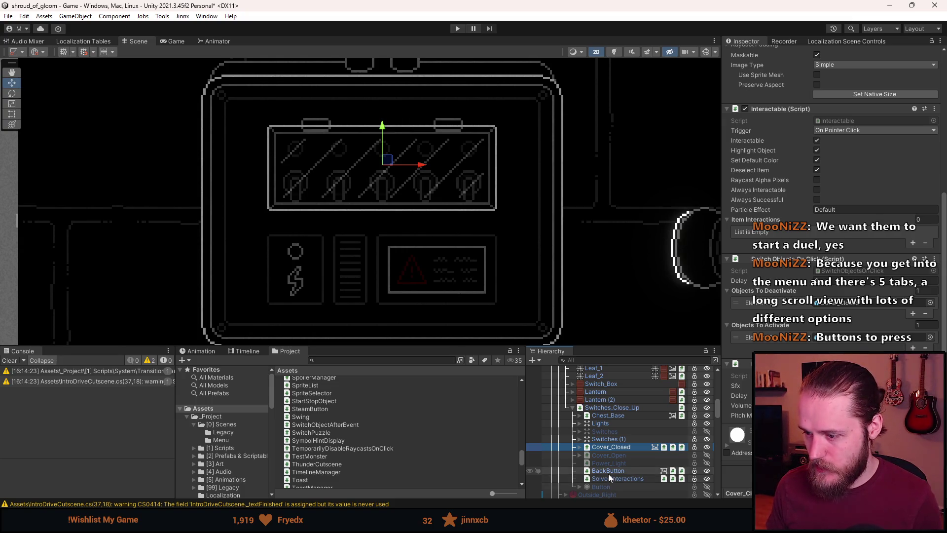
Duplicate Cover_Closed, then undo the duplication
{"action": "key", "text": "ctrl+d"}
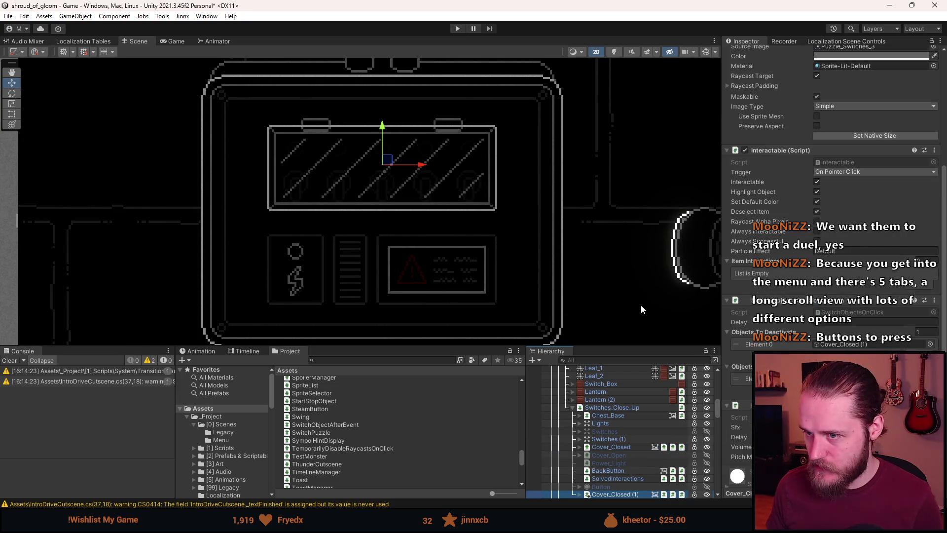
{"action": "scroll", "coordinate": [789, 101], "scroll_direction": "up", "scroll_amount": 1}
{"action": "left_click", "coordinate": [800, 54]}
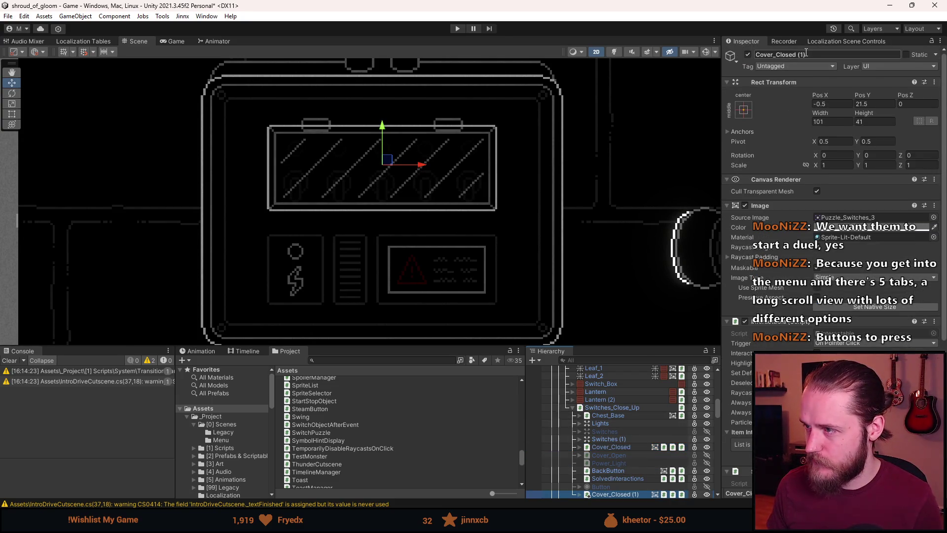
{"action": "key", "text": "ctrl+z"}
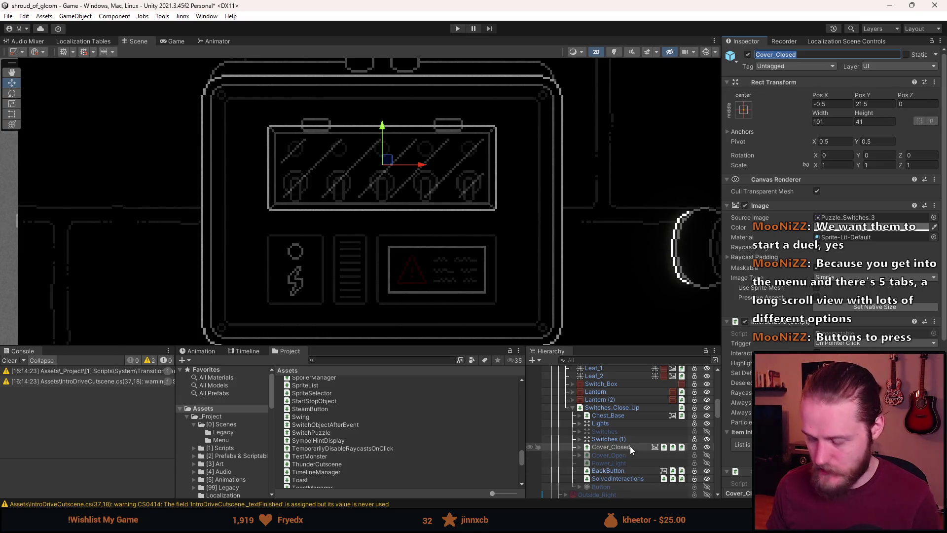
Duplicate Cover_Closed again, rename the copy Cover_Locked, and clear the Console
{"action": "key", "text": "ctrl+d"}
{"action": "scroll", "coordinate": [625, 472], "scroll_direction": "down", "scroll_amount": 1}
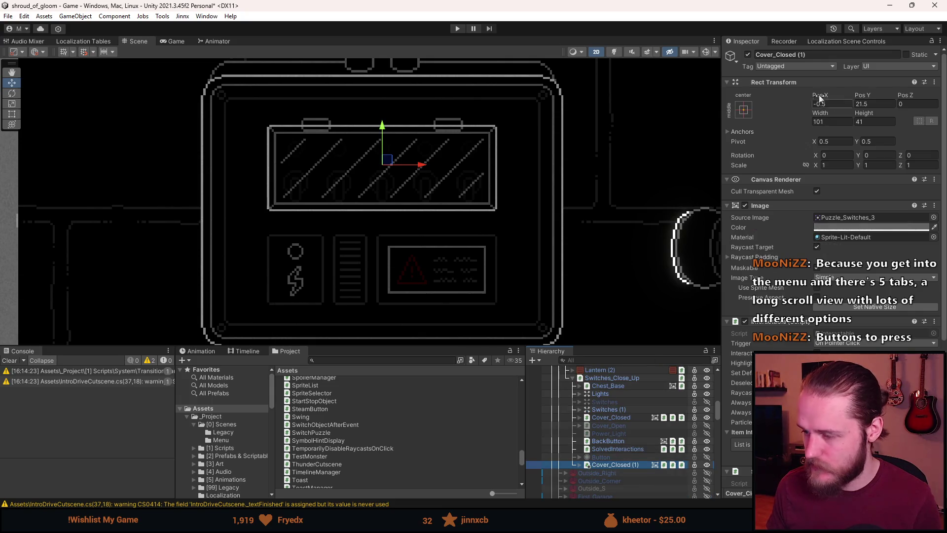
{"action": "left_click", "coordinate": [798, 55]}
{"action": "left_click_drag", "start_coordinate": [806, 55], "coordinate": [798, 54]}
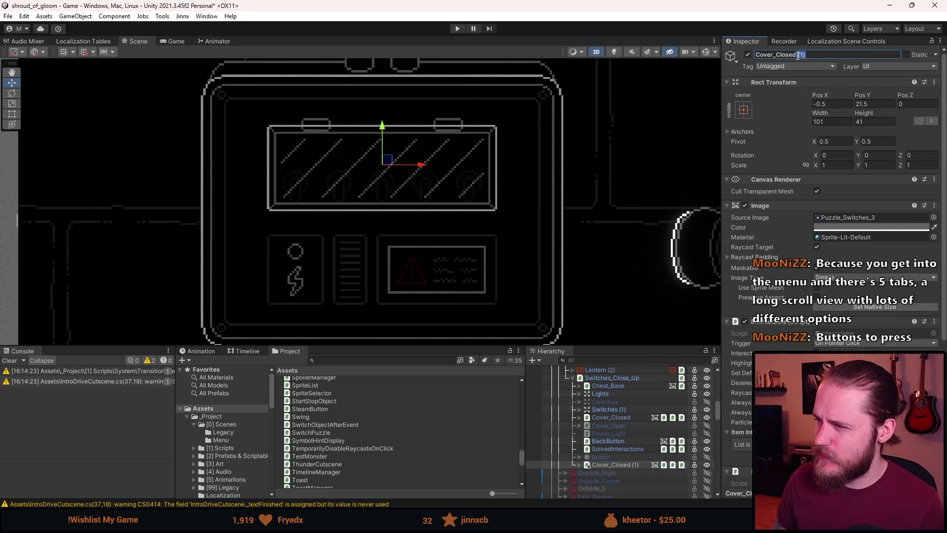
{"action": "type", "text": "N"}
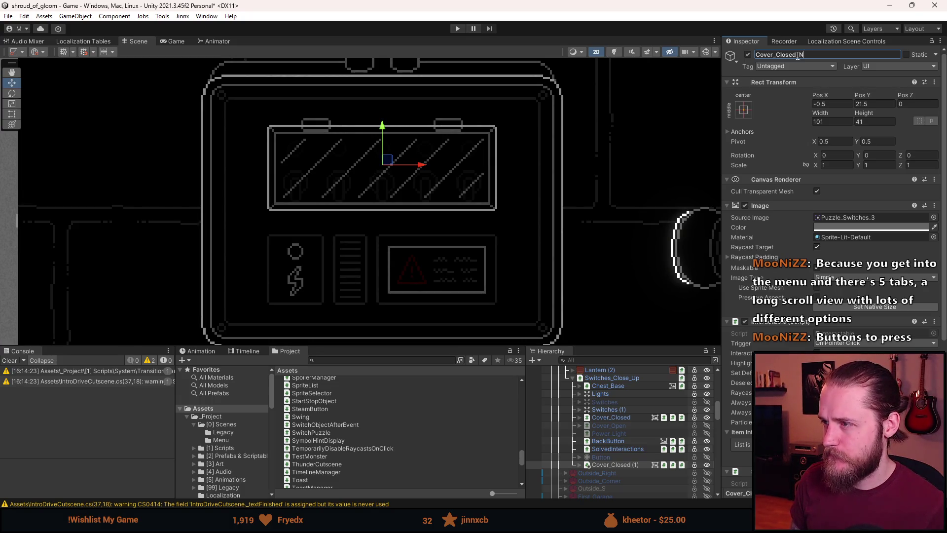
{"action": "key", "text": "BackSpace"}
{"action": "key", "text": "BackSpace"}
{"action": "key", "text": "BackSpace"}
{"action": "key", "text": "BackSpace"}
{"action": "key", "text": "BackSpace"}
{"action": "type", "text": "Locked"}
{"action": "key", "text": "Return"}
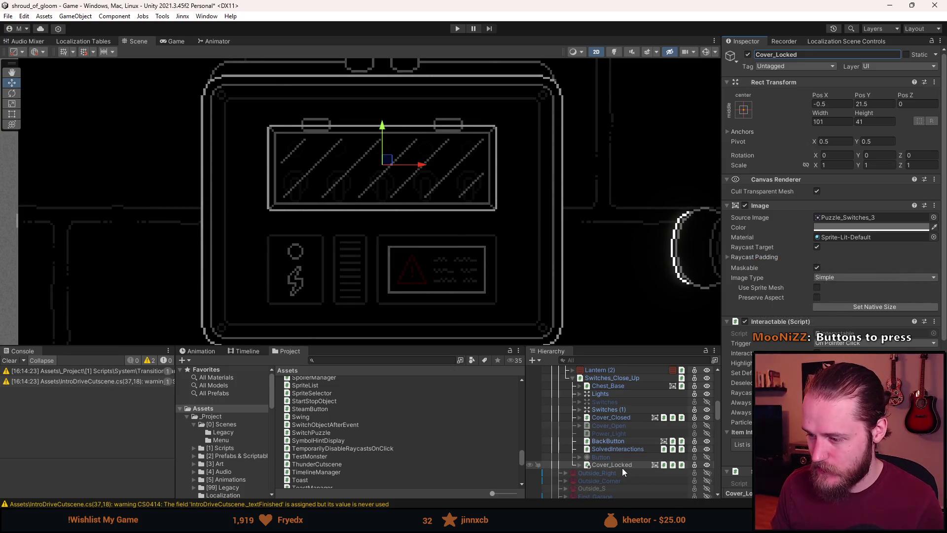
{"action": "left_click", "coordinate": [9, 359]}
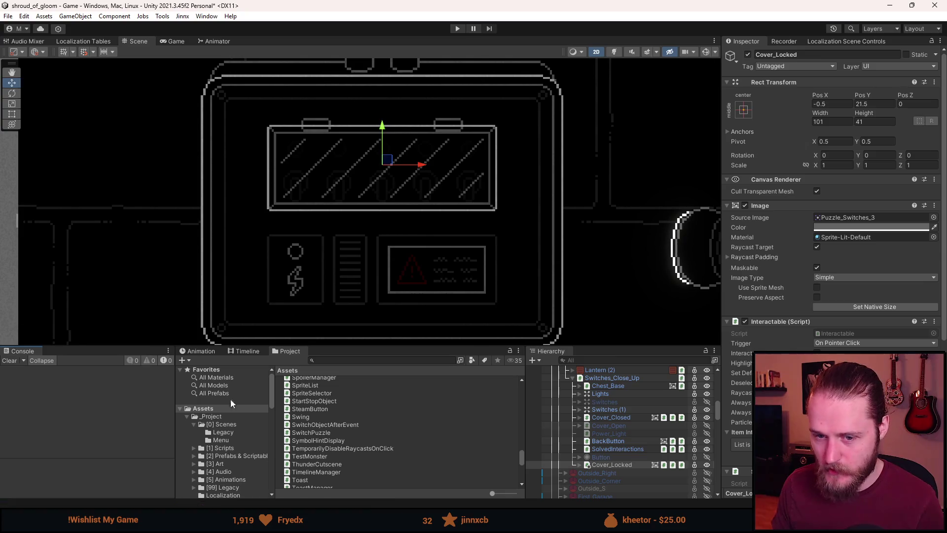
Compare the components on Cover_Locked, Cover_Closed and Cover_Open in the Inspector
{"action": "left_click", "coordinate": [633, 464]}
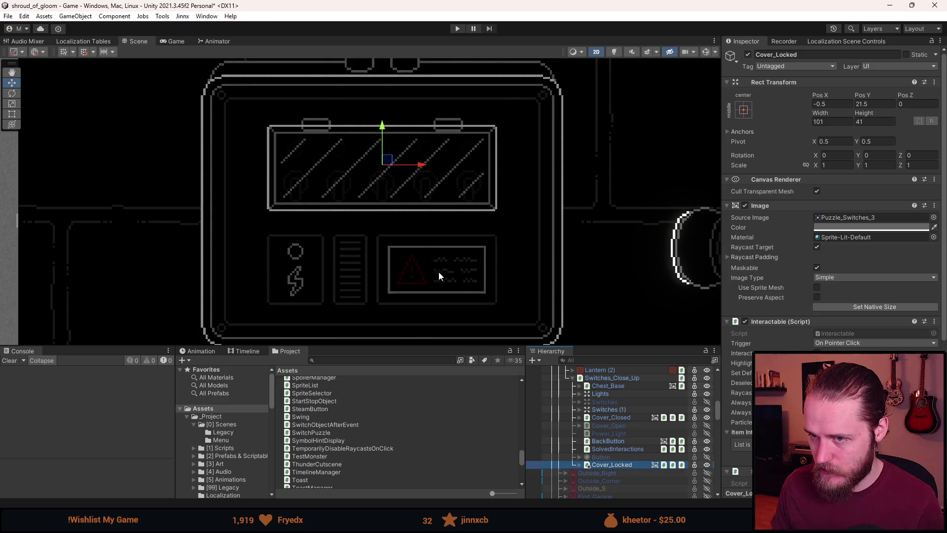
{"action": "left_click", "coordinate": [625, 419]}
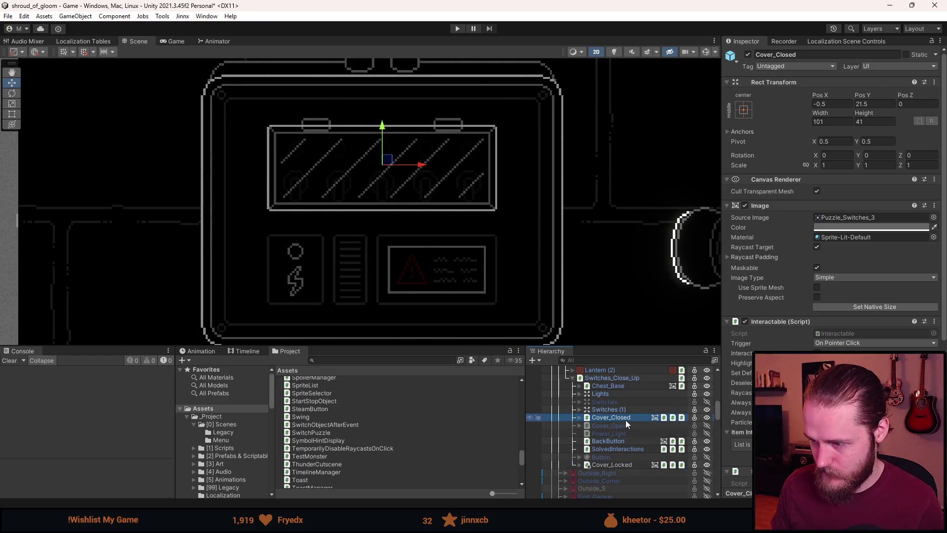
{"action": "left_click", "coordinate": [628, 423]}
{"action": "scroll", "coordinate": [833, 266], "scroll_direction": "down", "scroll_amount": 6}
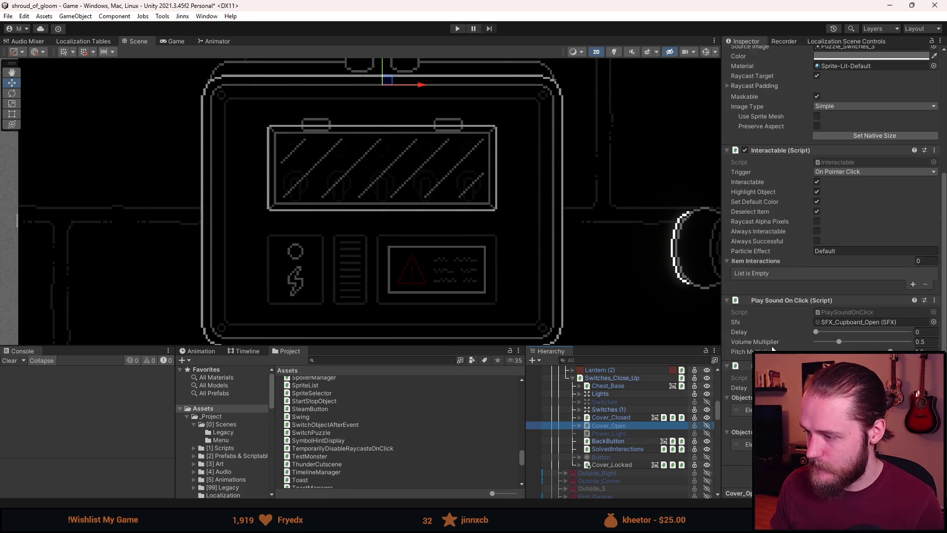
{"action": "scroll", "coordinate": [772, 348], "scroll_direction": "up", "scroll_amount": 1}
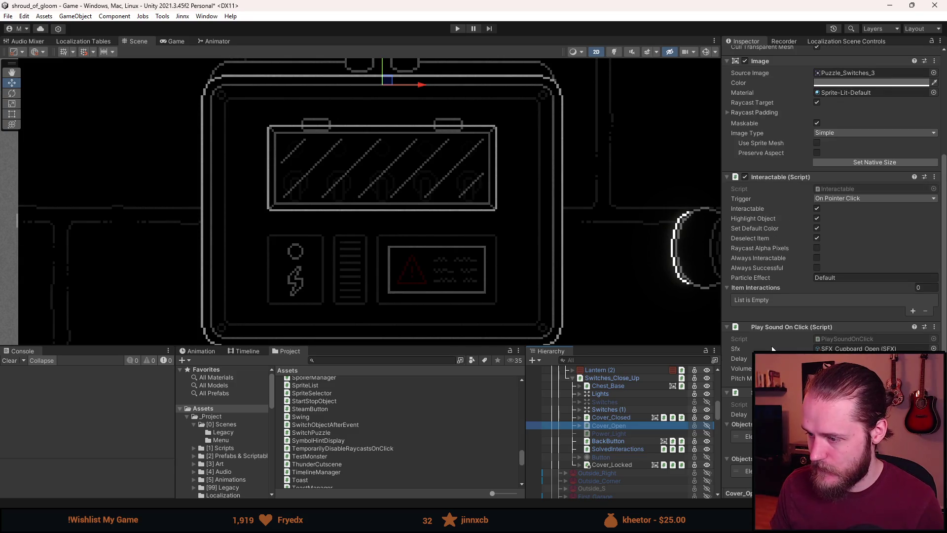
Remove Cover_Locked's Switch Objects On Click component and add an on-click event component
{"action": "left_click", "coordinate": [625, 466]}
{"action": "scroll", "coordinate": [749, 328], "scroll_direction": "down", "scroll_amount": 1}
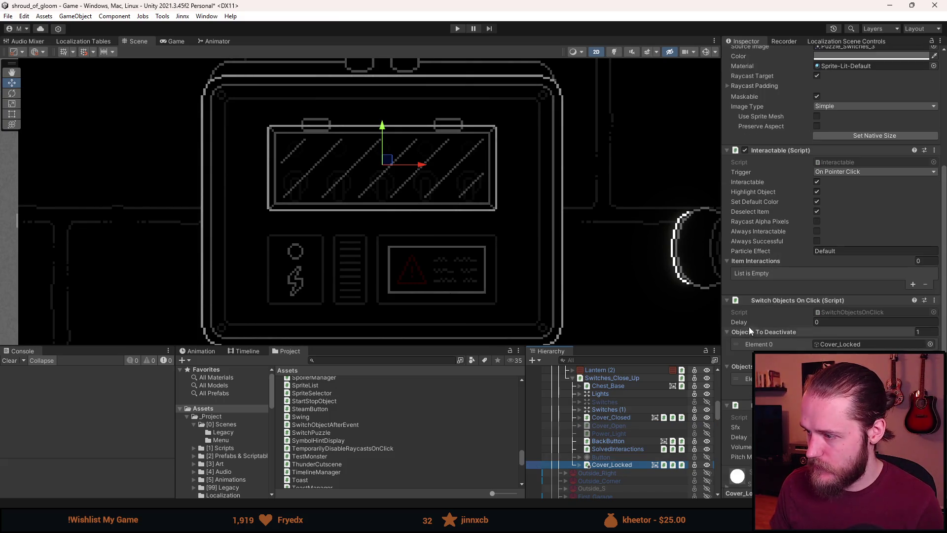
{"action": "right_click", "coordinate": [800, 301]}
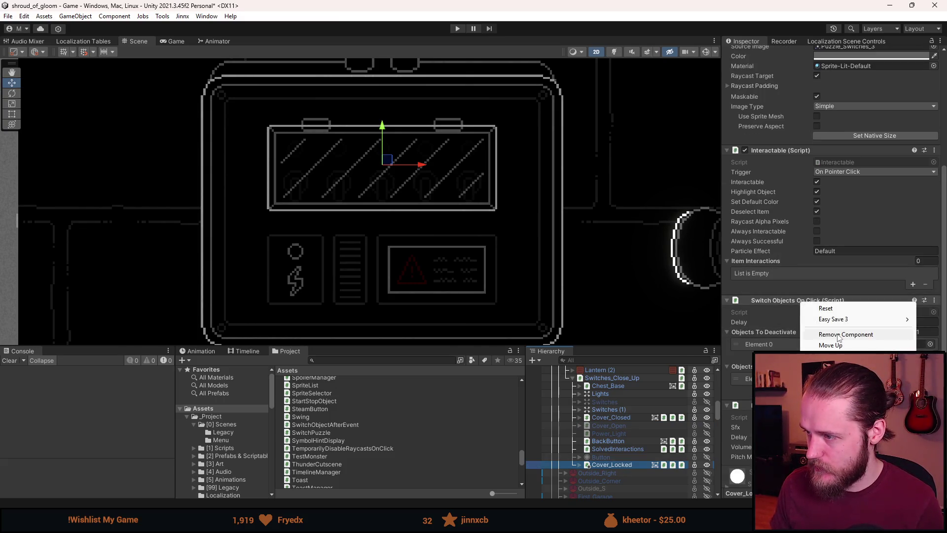
{"action": "left_click", "coordinate": [837, 335]}
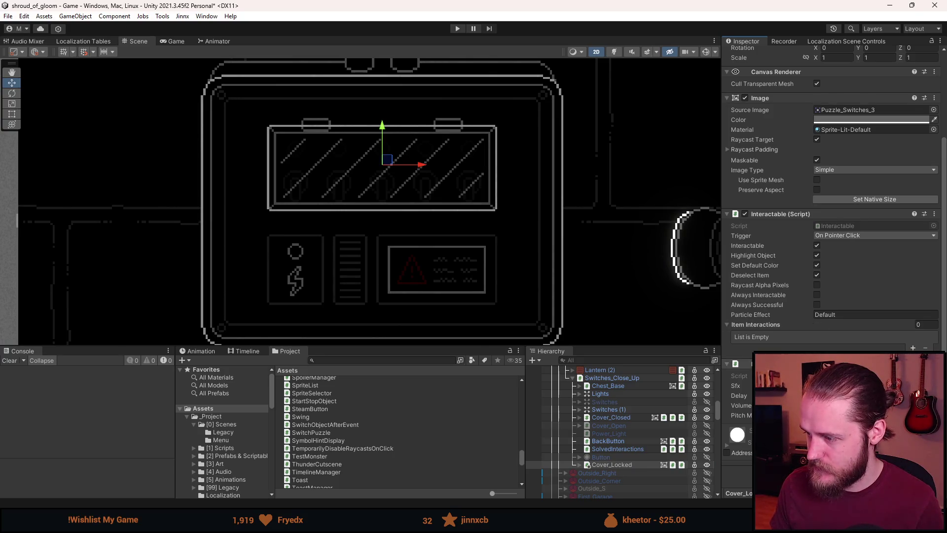
{"action": "scroll", "coordinate": [833, 197], "scroll_direction": "up", "scroll_amount": 2}
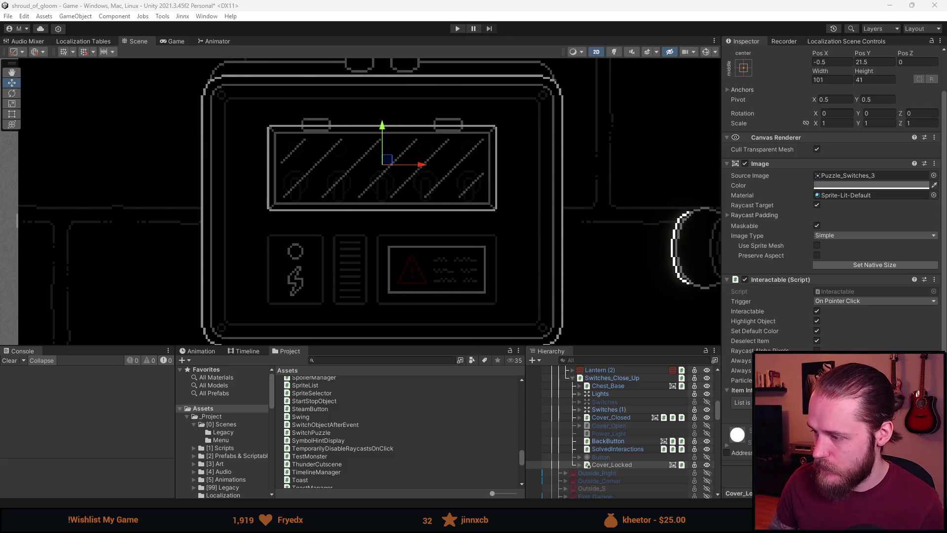
{"action": "key", "text": "ctrl+z"}
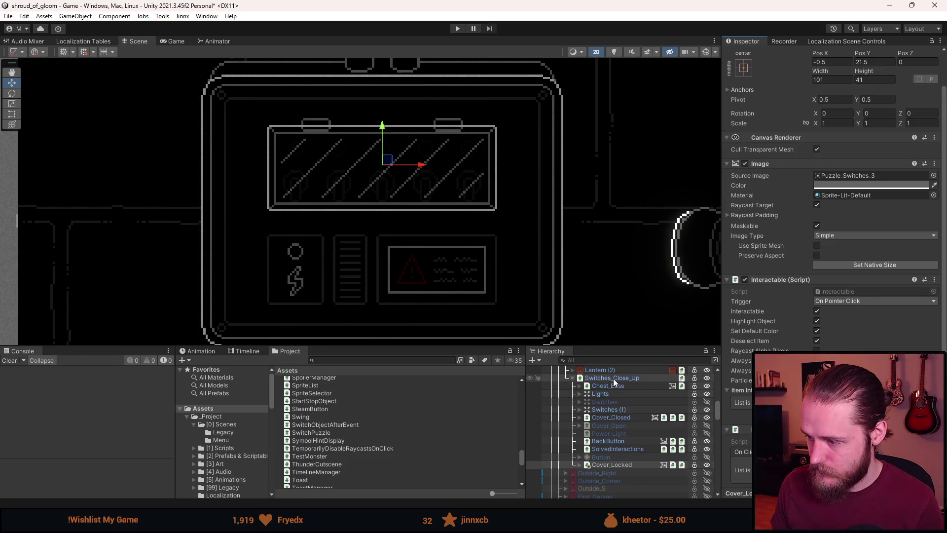
{"action": "scroll", "coordinate": [833, 198], "scroll_direction": "down", "scroll_amount": 2}
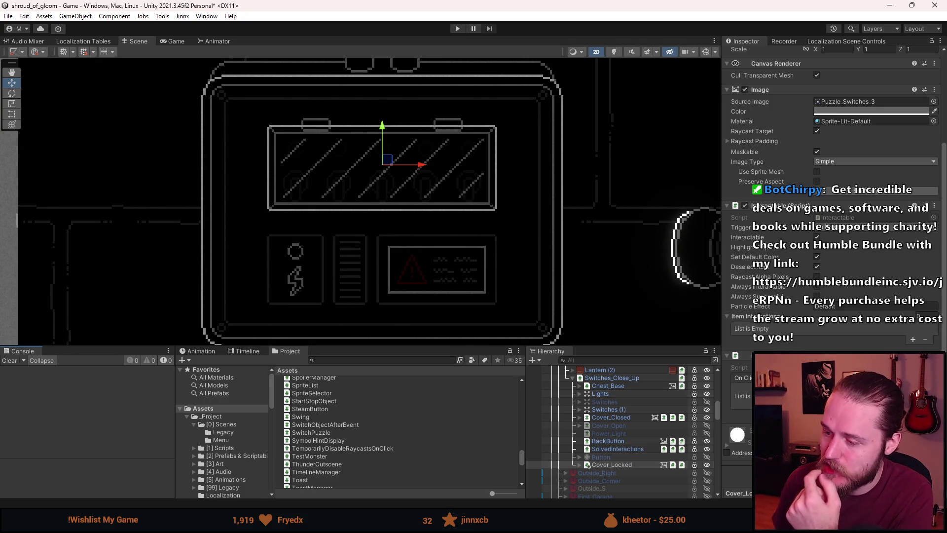
Add an On Click entry and drag a Hierarchy object into its object field
{"action": "left_click", "coordinate": [912, 407]}
{"action": "left_click_drag", "start_coordinate": [607, 380], "coordinate": [745, 400]}
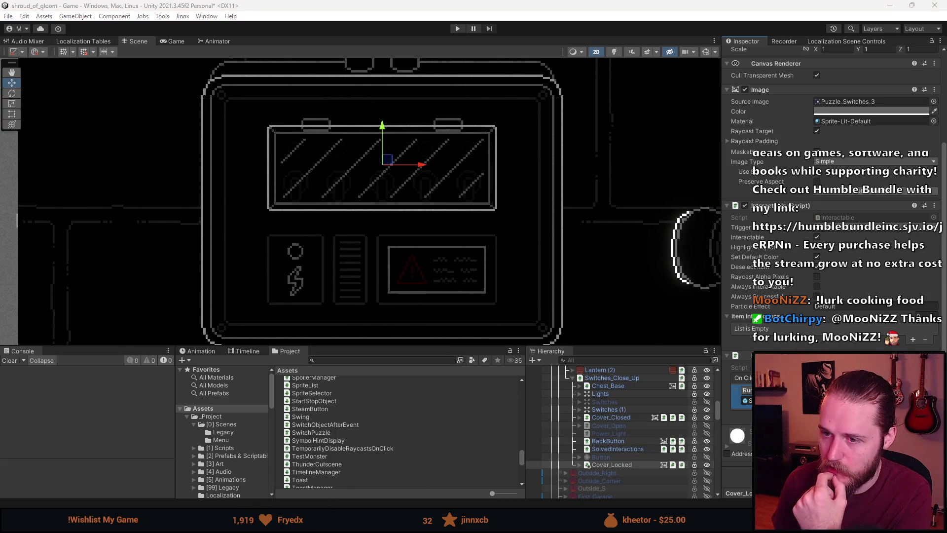
{"action": "scroll", "coordinate": [265, 246], "scroll_direction": "down", "scroll_amount": 10}
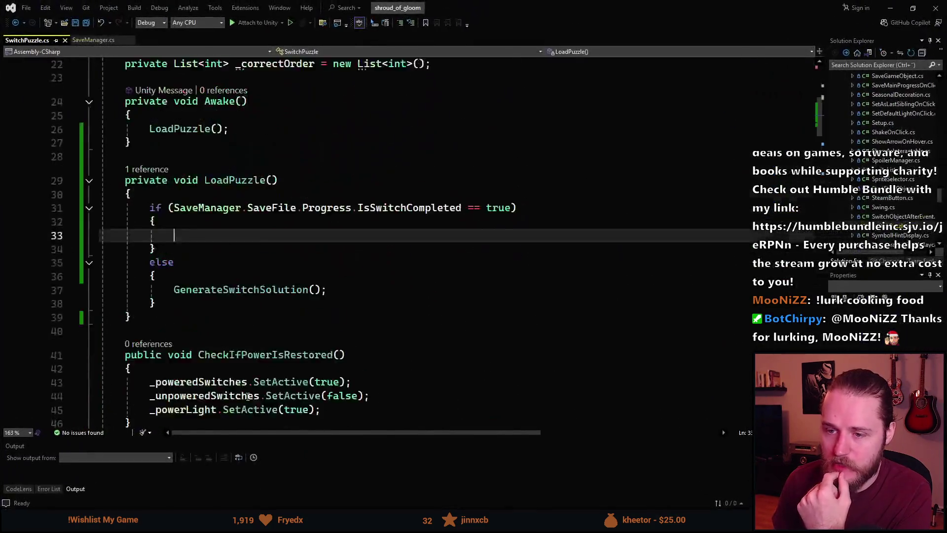
Remove the int index parameter from SwitchOnWithoutPower
{"action": "scroll", "coordinate": [265, 246], "scroll_direction": "up", "scroll_amount": 5}
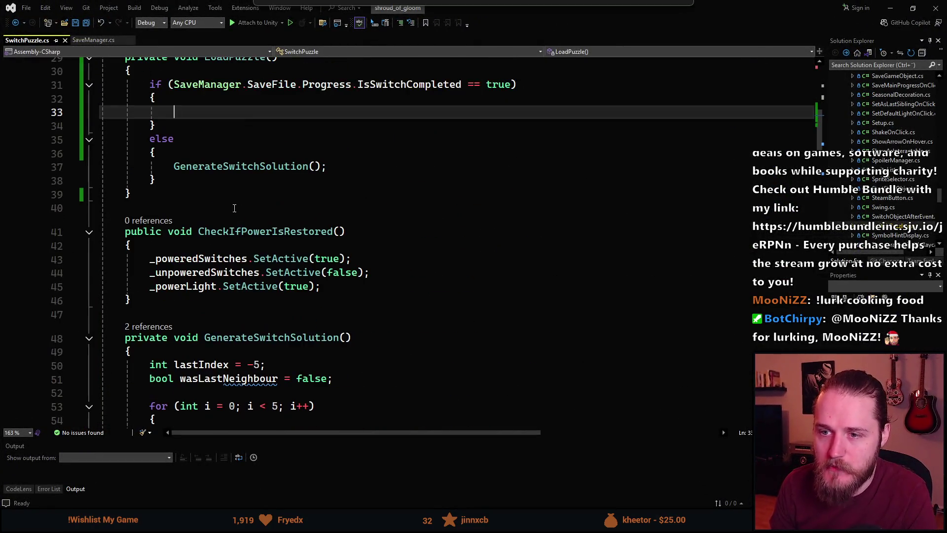
{"action": "scroll", "coordinate": [234, 264], "scroll_direction": "down", "scroll_amount": 13}
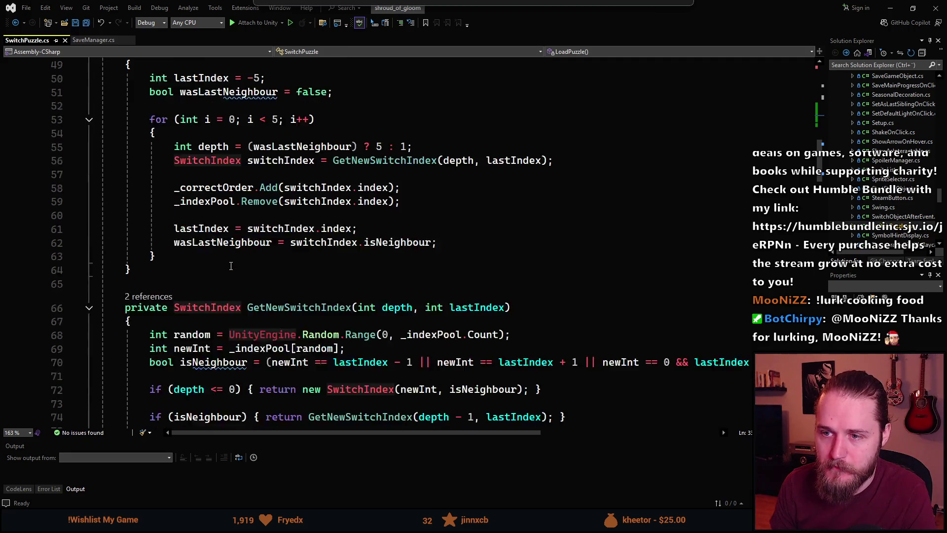
{"action": "double_click", "coordinate": [256, 208]}
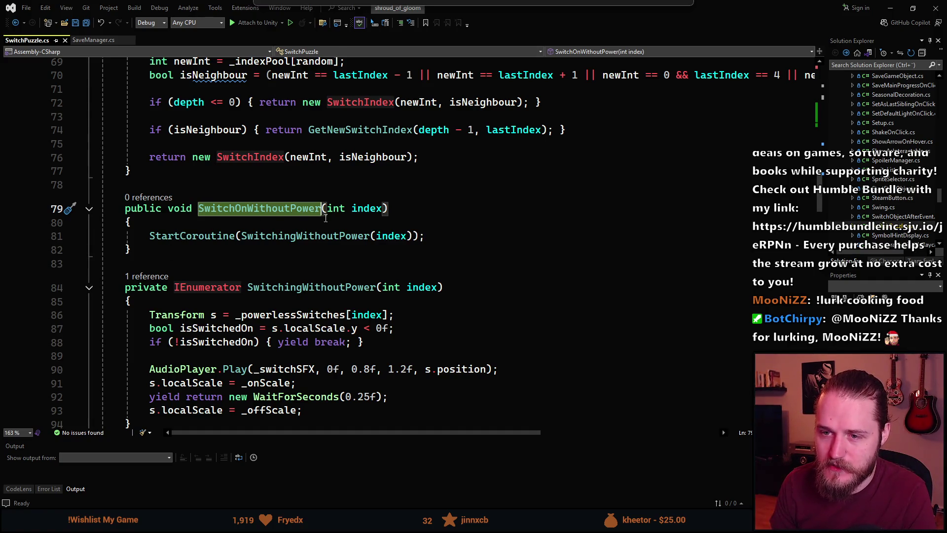
{"action": "double_click", "coordinate": [360, 209]}
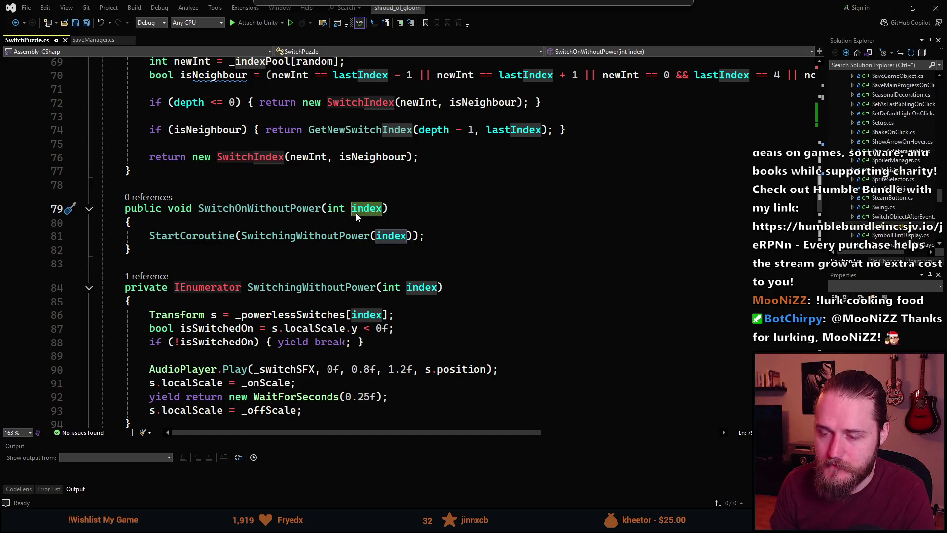
{"action": "key", "text": "BackSpace"}
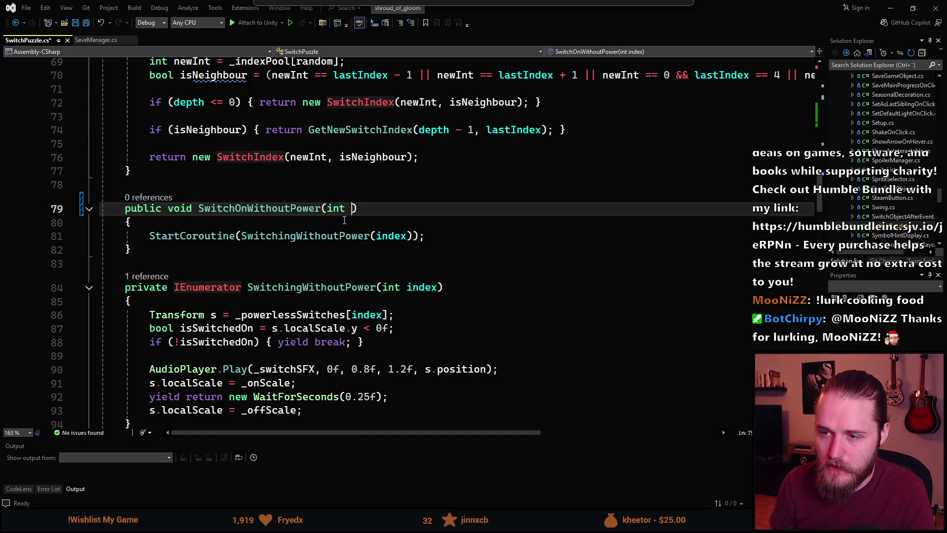
{"action": "key", "text": "BackSpace"}
{"action": "key", "text": "BackSpace"}
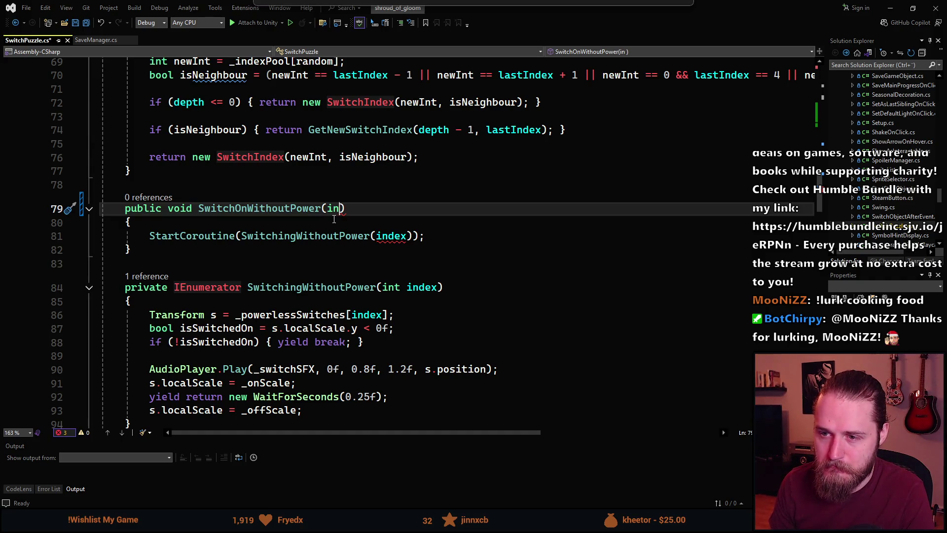
{"action": "key", "text": "BackSpace"}
{"action": "key", "text": "BackSpace"}
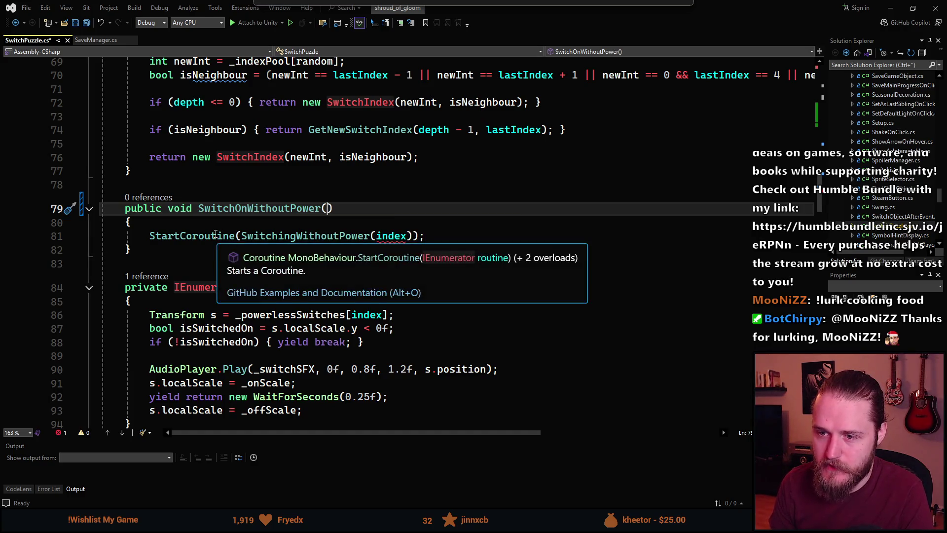
Cut the StartCoroutine call from SwitchOnWithoutPower, leaving a blank method body
{"action": "left_click", "coordinate": [215, 237]}
{"action": "key", "text": "ctrl+x"}
{"action": "scroll", "coordinate": [313, 316], "scroll_direction": "down", "scroll_amount": 1}
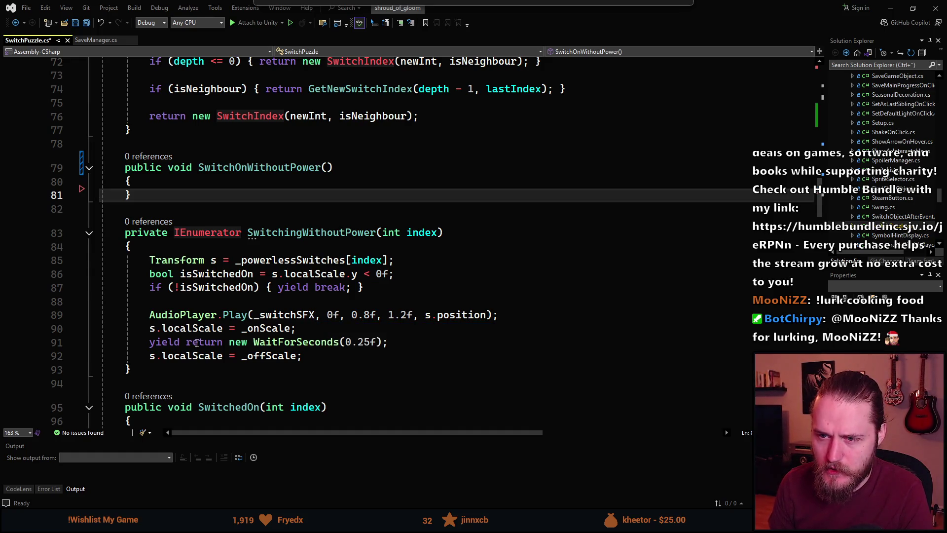
{"action": "key", "text": "Up"}
{"action": "key", "text": "End"}
{"action": "key", "text": "Return"}
{"action": "scroll", "coordinate": [224, 273], "scroll_direction": "down", "scroll_amount": 3}
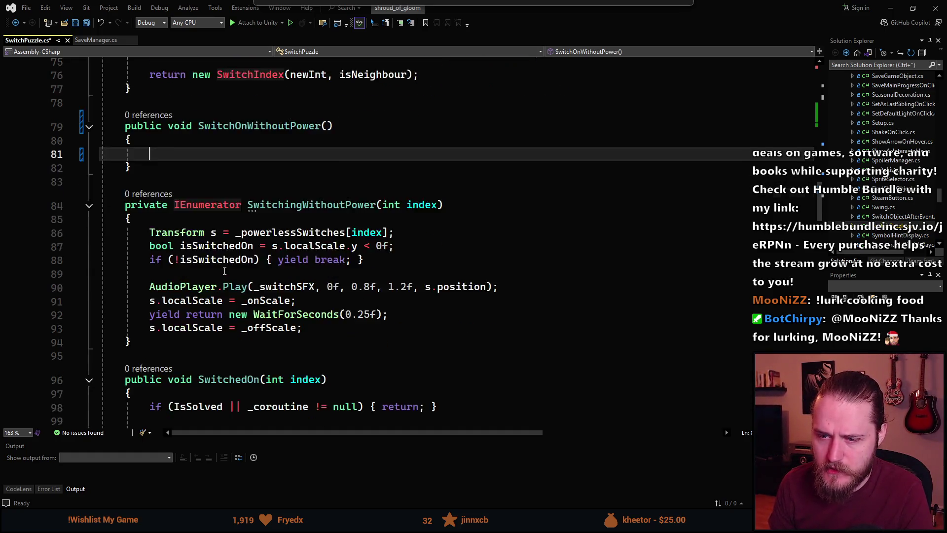
{"action": "scroll", "coordinate": [225, 272], "scroll_direction": "down", "scroll_amount": 2}
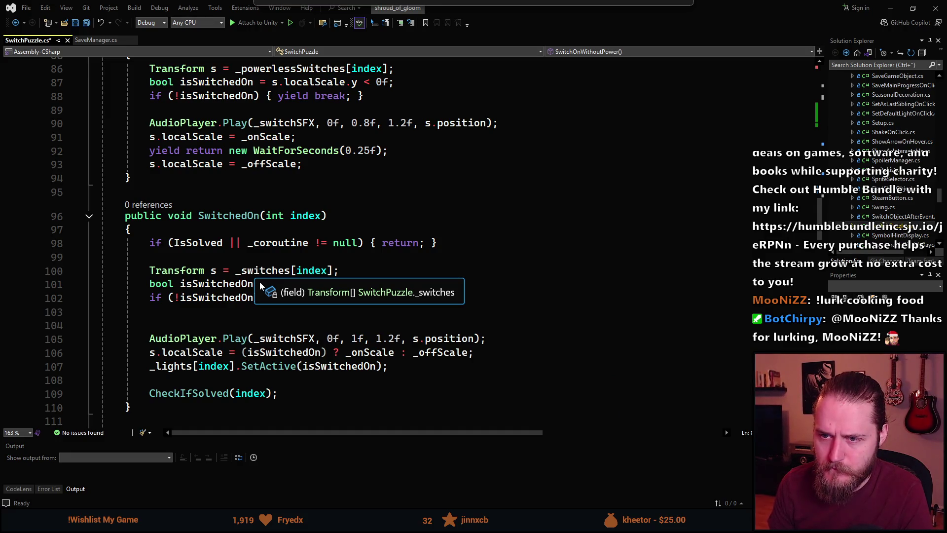
{"action": "scroll", "coordinate": [261, 285], "scroll_direction": "up", "scroll_amount": 3}
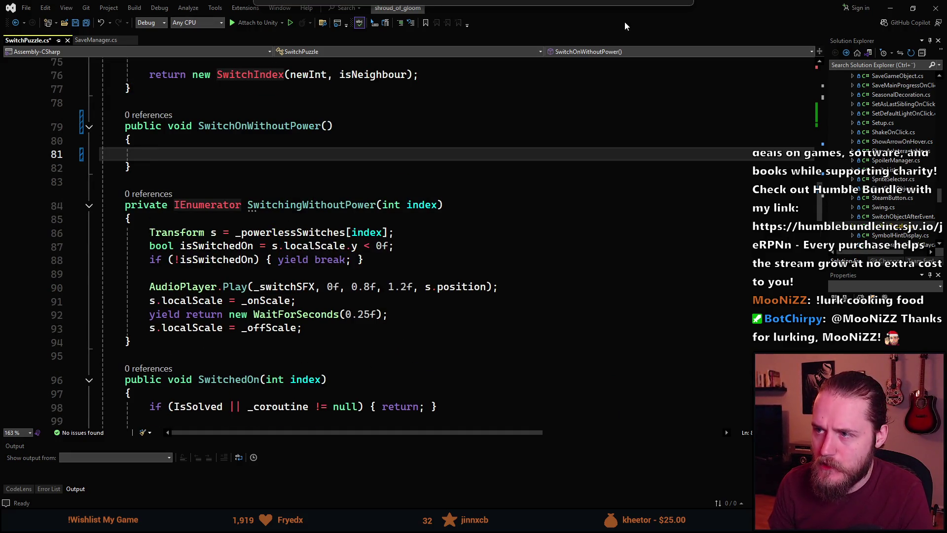
{"action": "key", "text": "alt+Tab"}
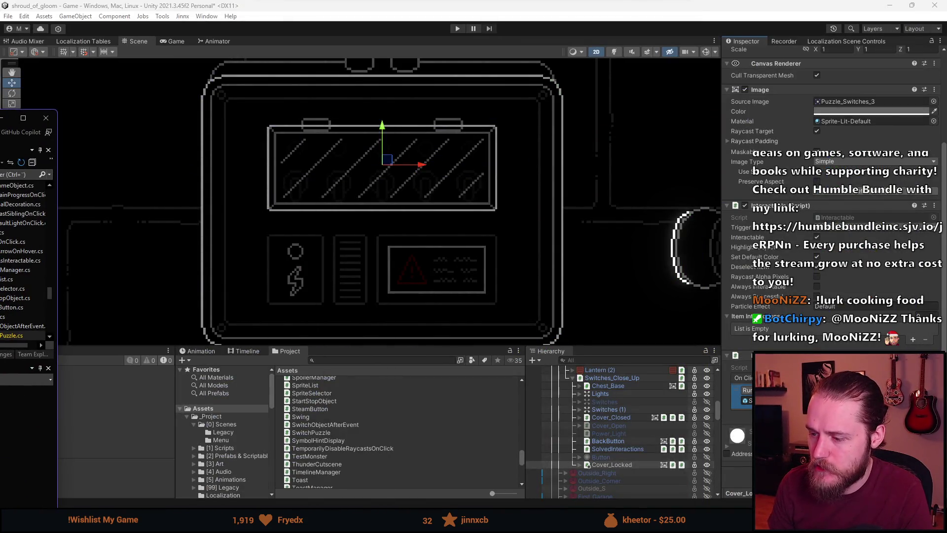
{"action": "key", "text": "alt+Tab"}
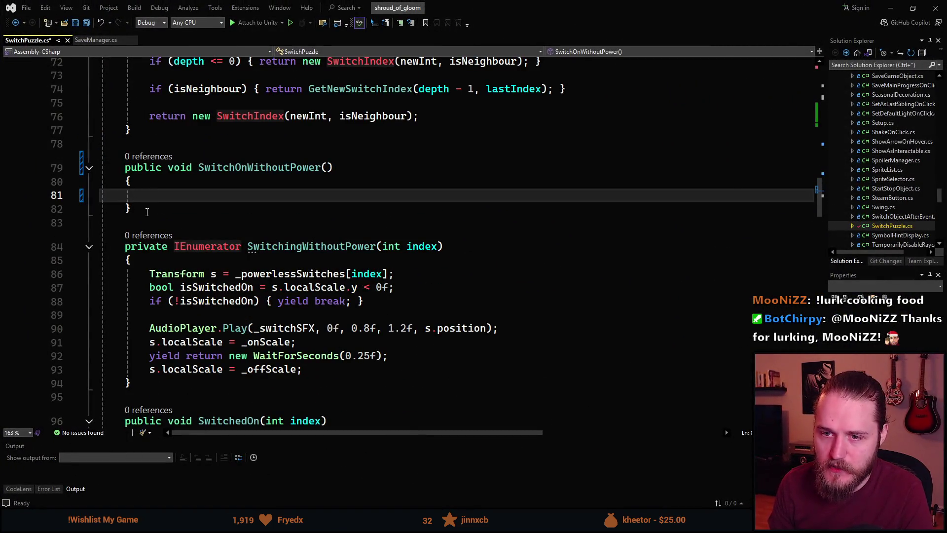
Delete the SwitchOnWithoutPower method and the SwitchingWithoutPower coroutine
{"action": "key", "text": "shift+Up"}
{"action": "key", "text": "shift+Up"}
{"action": "key", "text": "shift+Up"}
{"action": "key", "text": "Delete"}
{"action": "left_click", "coordinate": [158, 314]}
{"action": "left_click", "coordinate": [187, 182], "text": "shift"}
{"action": "key", "text": "Delete"}
{"action": "key", "text": "BackSpace"}
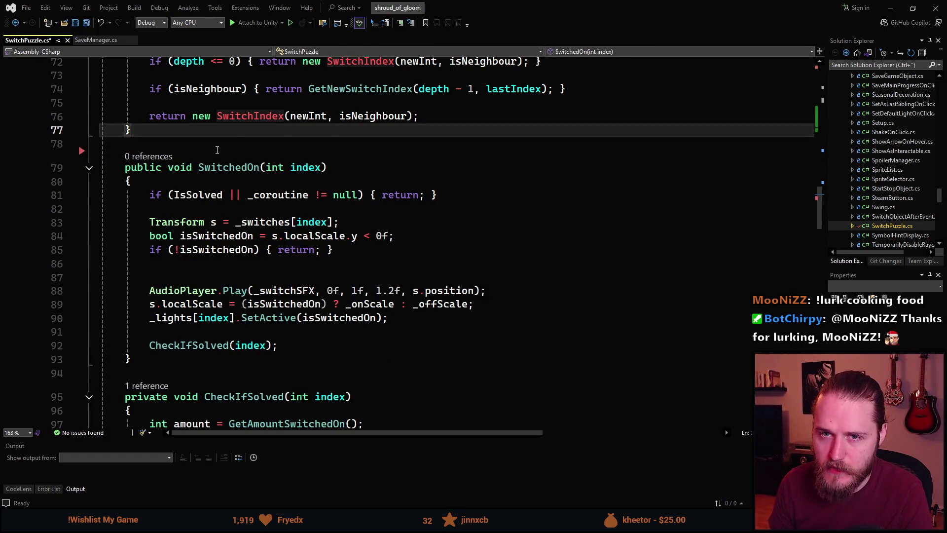
{"action": "scroll", "coordinate": [214, 306], "scroll_direction": "up", "scroll_amount": 6}
{"action": "scroll", "coordinate": [214, 306], "scroll_direction": "up", "scroll_amount": 15}
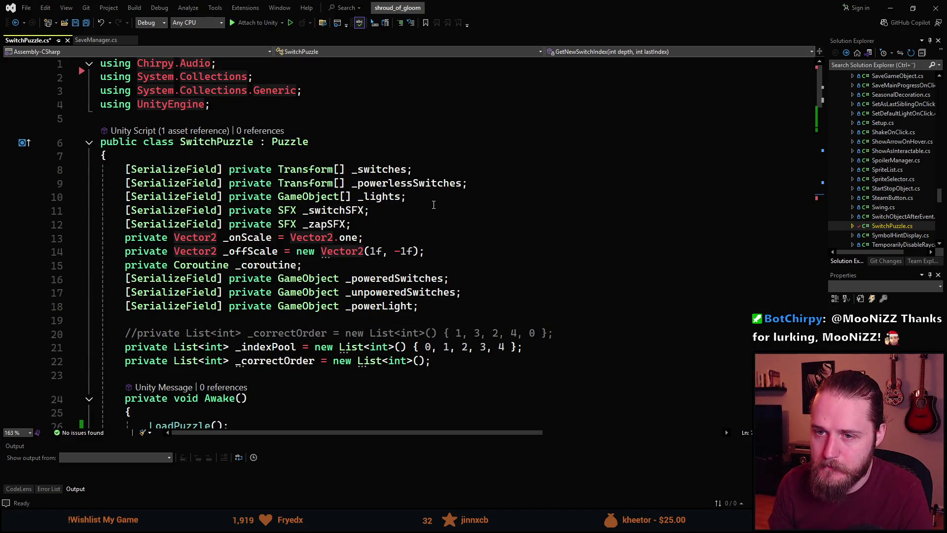
Below _powerlessSwitches, expand the sfpr snippet with type GameCanvas
{"action": "mouse_move", "coordinate": [440, 293]}
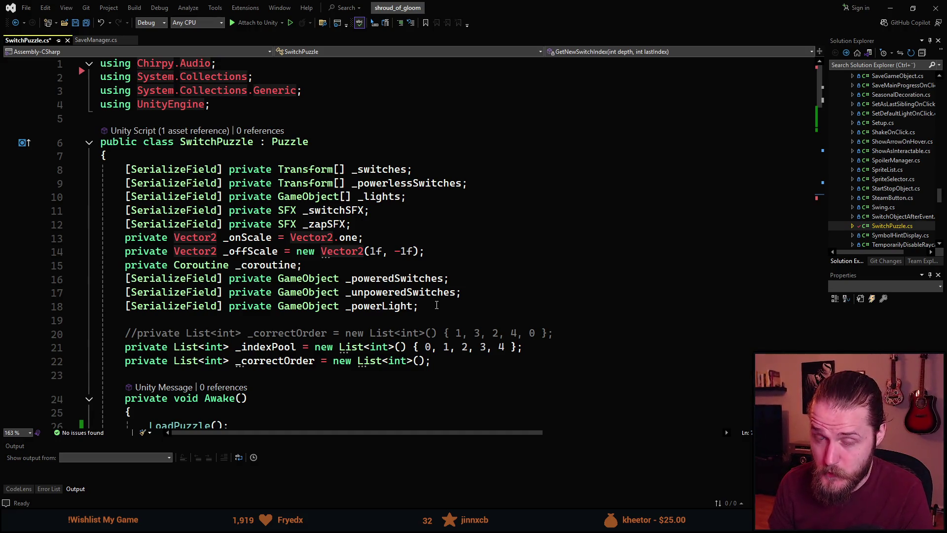
{"action": "left_click", "coordinate": [436, 306]}
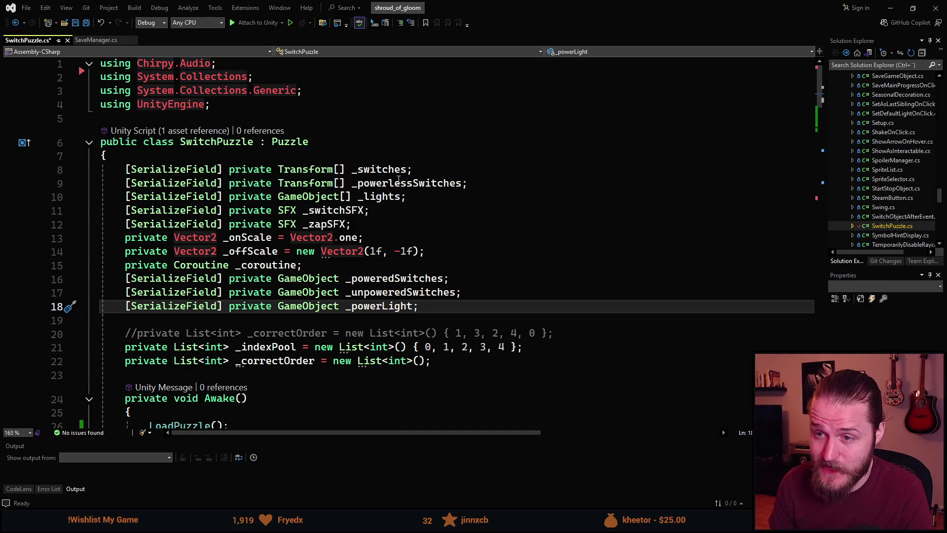
{"action": "left_click", "coordinate": [510, 188]}
{"action": "key", "text": "Return"}
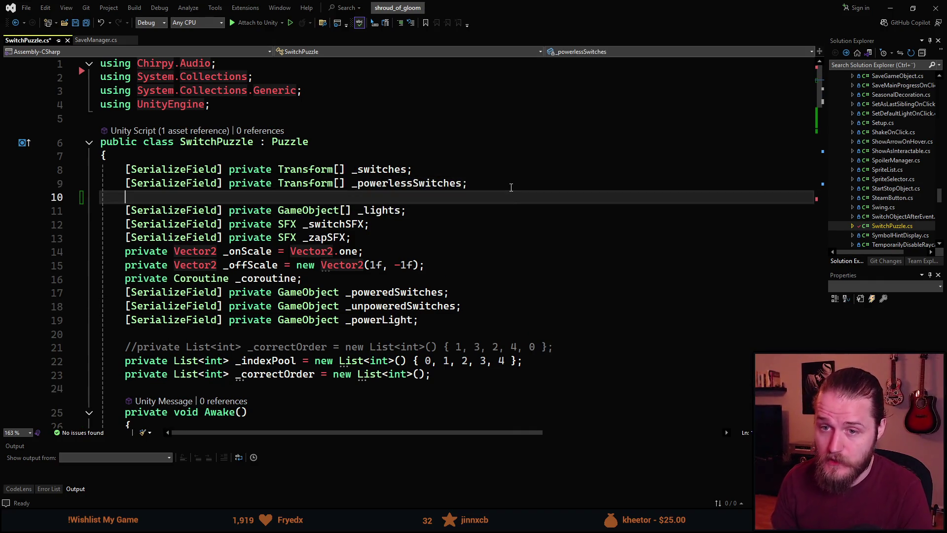
{"action": "type", "text": "sfpr"}
{"action": "key", "text": "Tab"}
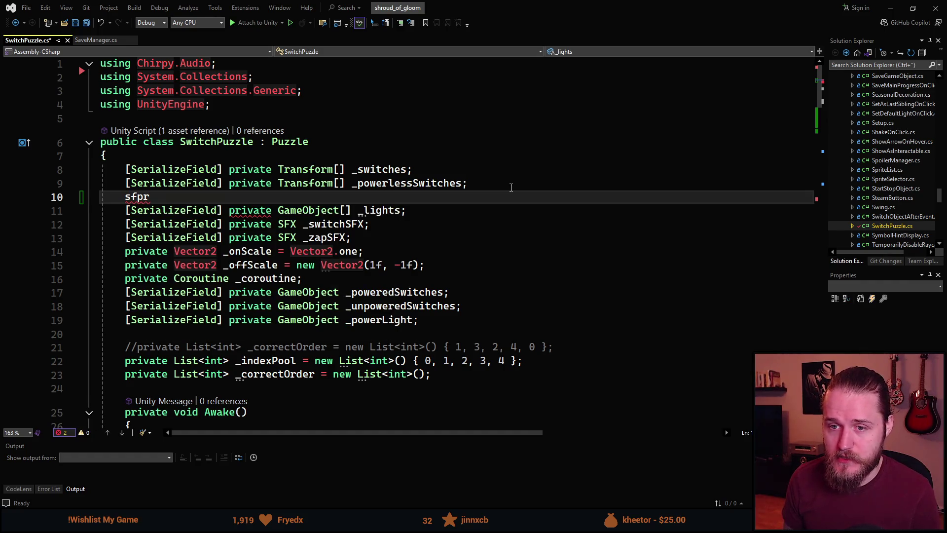
{"action": "key", "text": "Tab"}
{"action": "type", "text": "Gameob"}
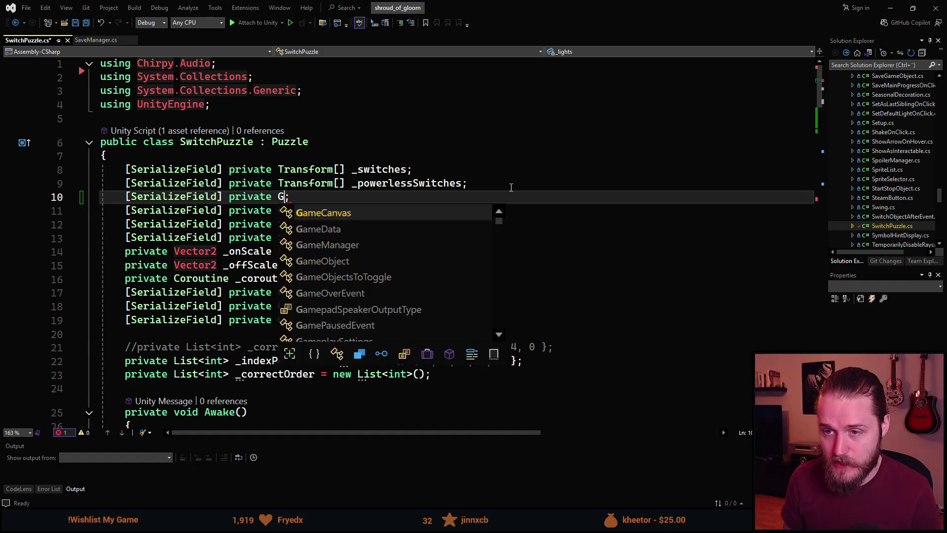
{"action": "key", "text": "BackSpace"}
{"action": "key", "text": "BackSpace"}
{"action": "type", "text": "Canvas "}
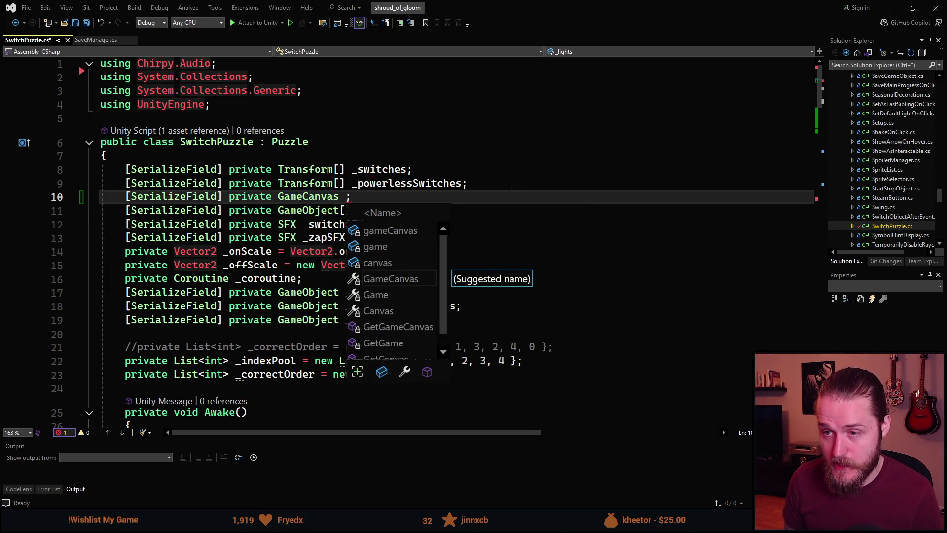
{"action": "type", "text": "_clo"}
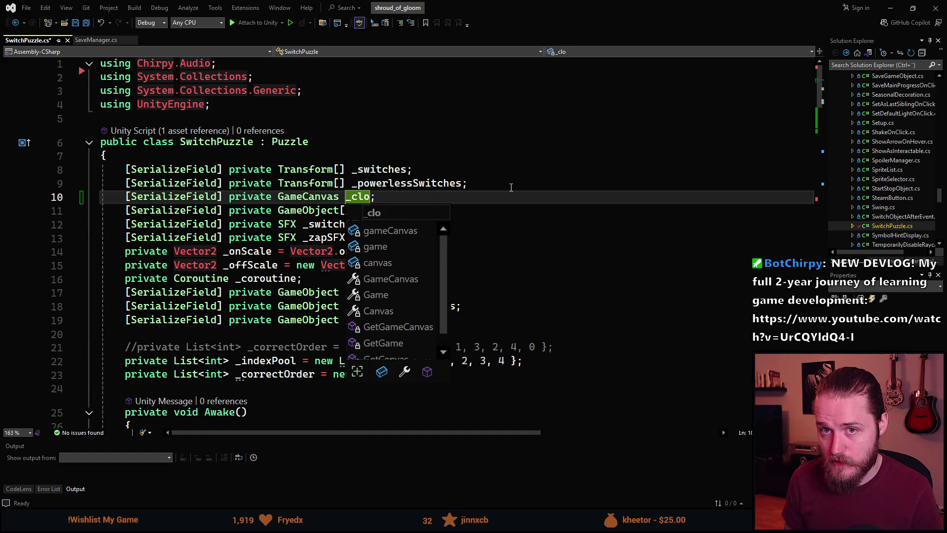
{"action": "key", "text": "Escape"}
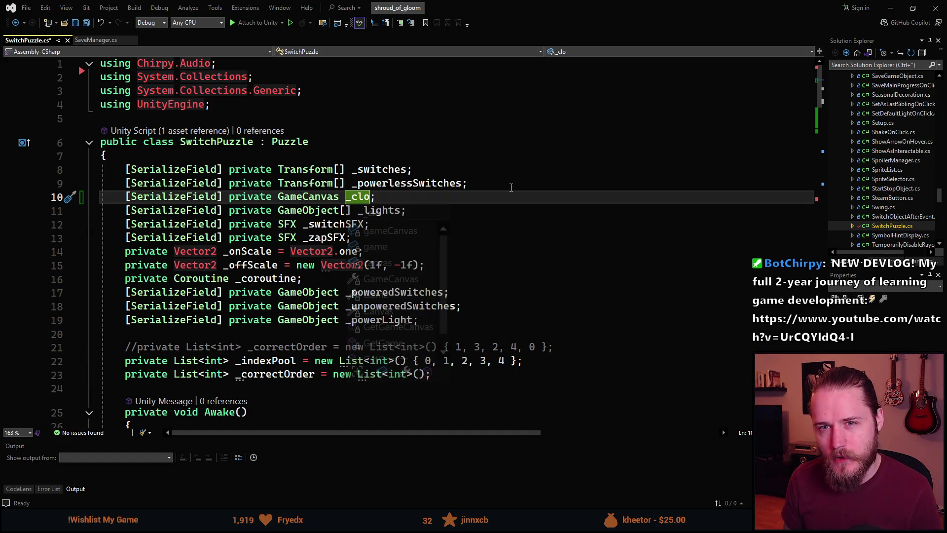
Erase the draft _clo name, check existing field names, then name the field _lockedCov
{"action": "key", "text": "ctrl+space"}
{"action": "key", "text": "ctrl+BackSpace"}
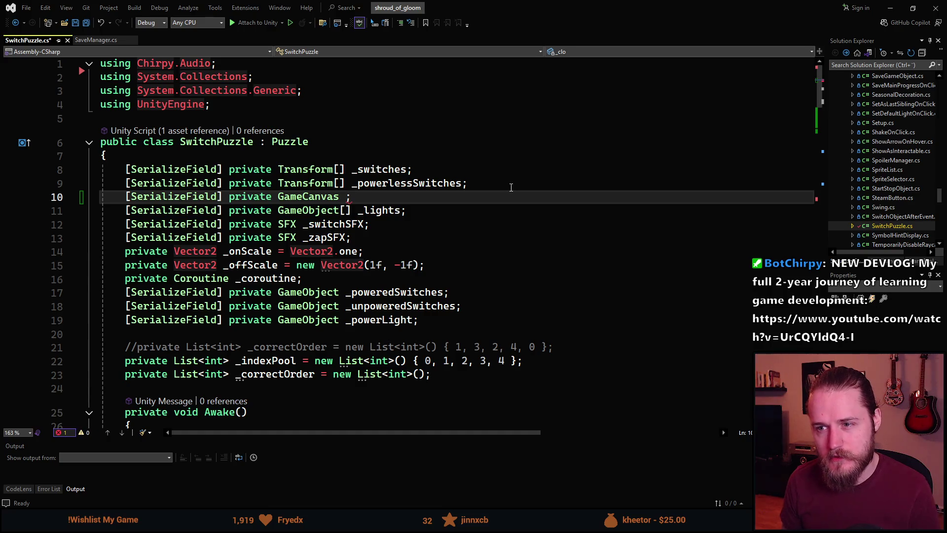
{"action": "scroll", "coordinate": [303, 241], "scroll_direction": "down", "scroll_amount": 5}
{"action": "scroll", "coordinate": [302, 241], "scroll_direction": "up", "scroll_amount": 5}
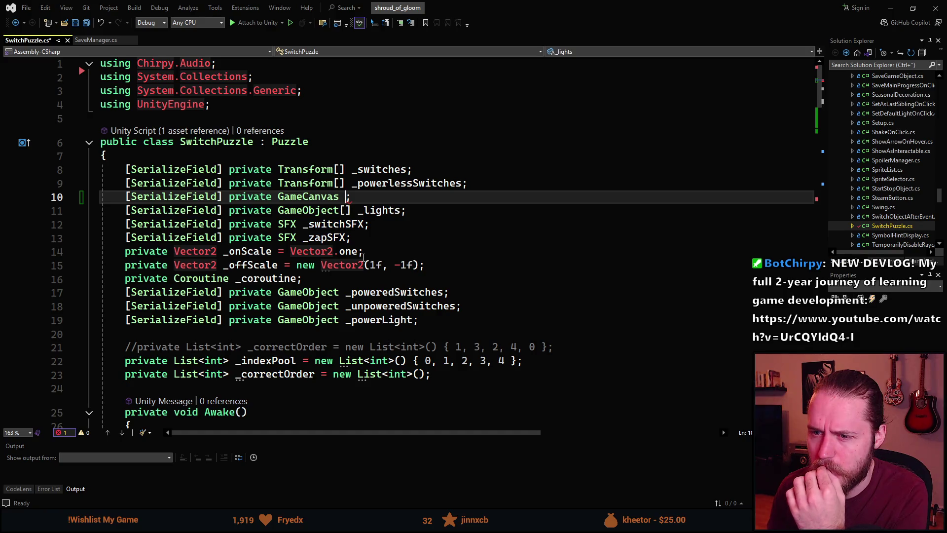
{"action": "scroll", "coordinate": [363, 257], "scroll_direction": "down", "scroll_amount": 1}
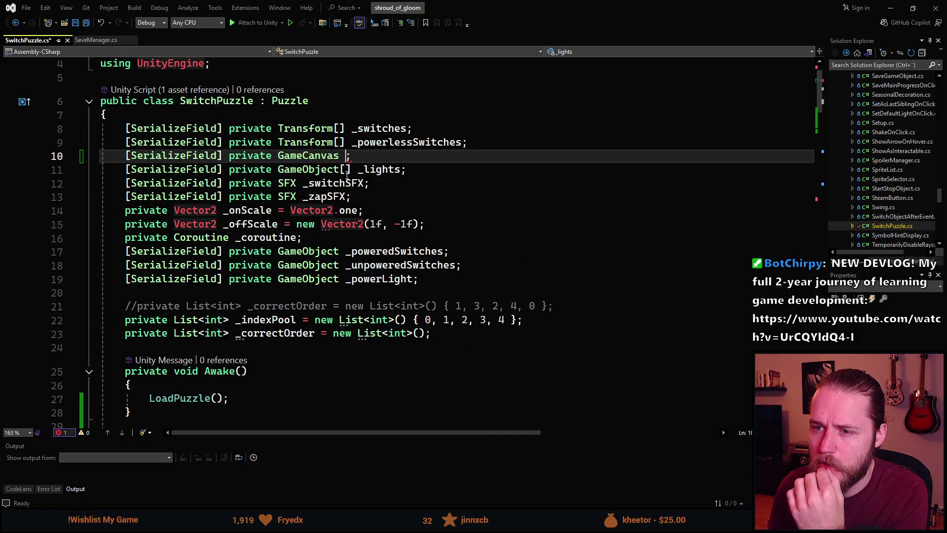
{"action": "scroll", "coordinate": [381, 169], "scroll_direction": "down", "scroll_amount": 3}
{"action": "scroll", "coordinate": [329, 167], "scroll_direction": "up", "scroll_amount": 3}
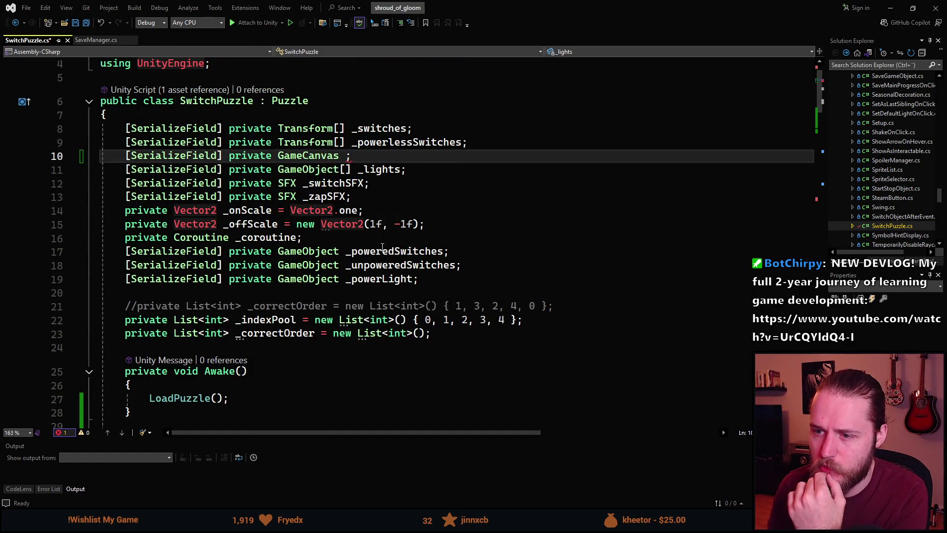
{"action": "double_click", "coordinate": [384, 251]}
{"action": "double_click", "coordinate": [387, 267]}
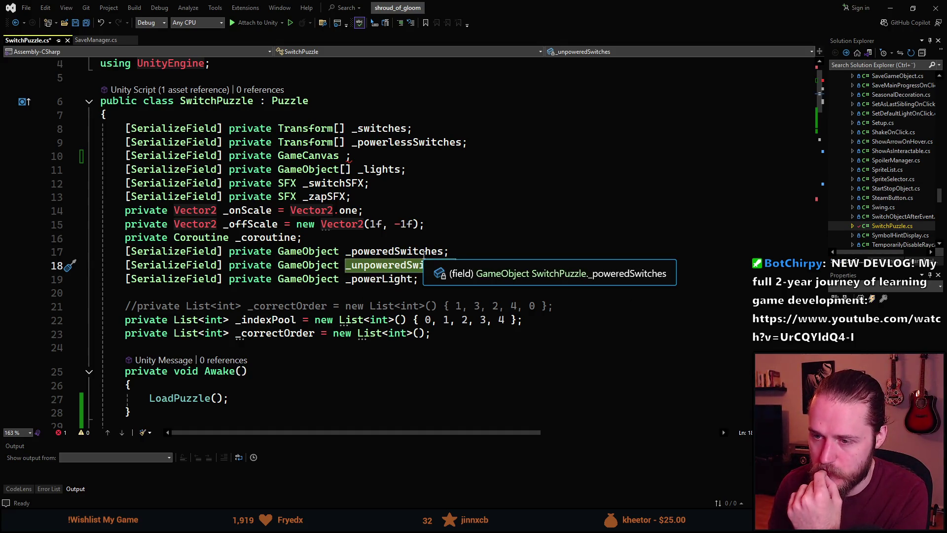
{"action": "left_click", "coordinate": [553, 155]}
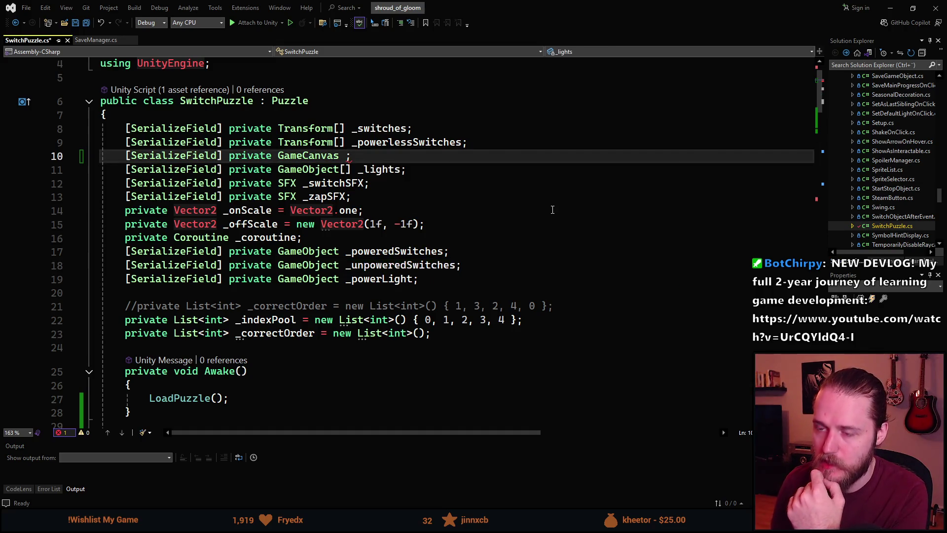
{"action": "type", "text": "_"}
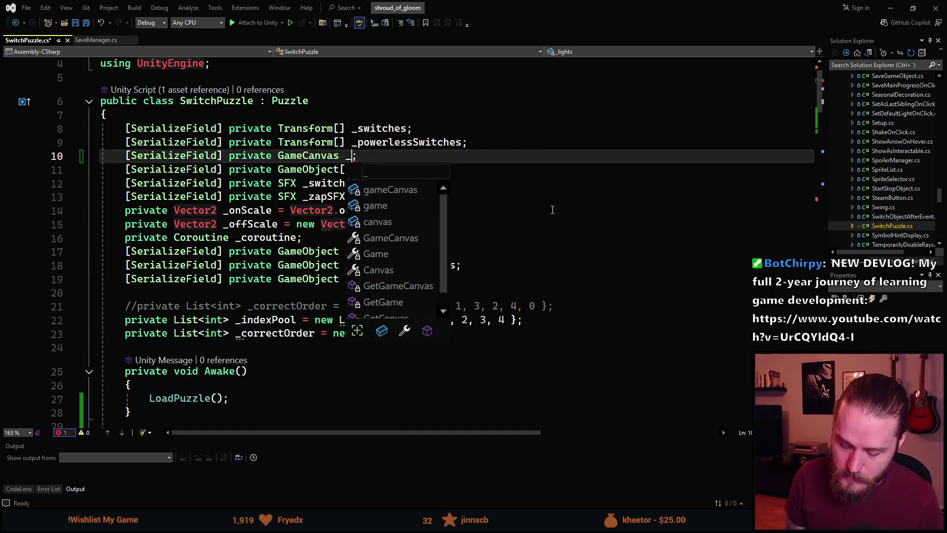
{"action": "type", "text": "lockedCov"}
{"action": "key", "text": "BackSpace"}
{"action": "type", "text": "ove"}
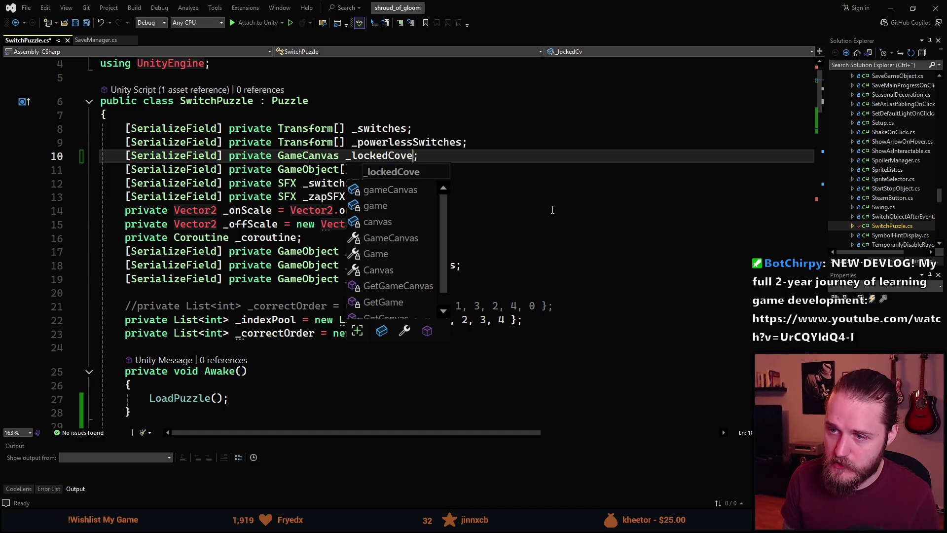
{"action": "type", "text": "r"}
{"action": "key", "text": "Escape"}
{"action": "key", "text": "ctrl+d"}
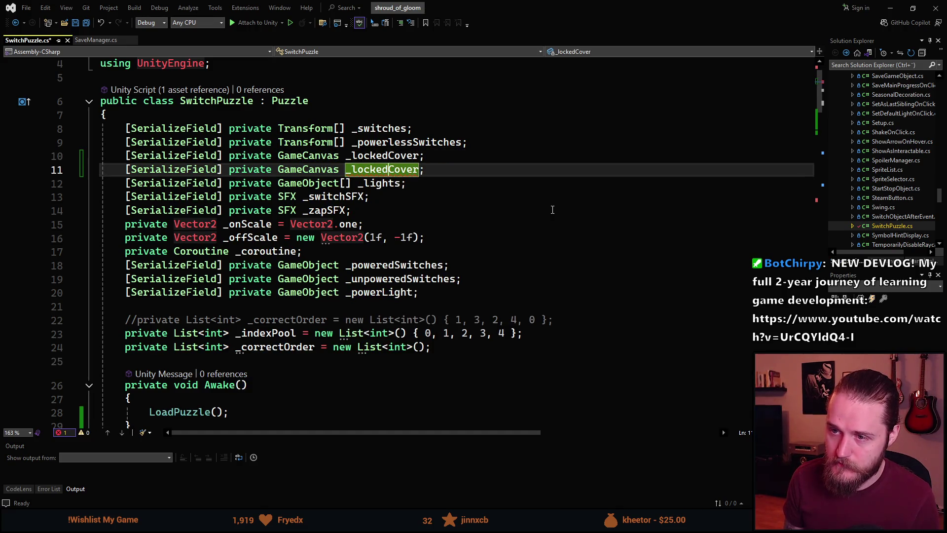
{"action": "key", "text": "BackSpace"}
{"action": "key", "text": "BackSpace"}
{"action": "key", "text": "BackSpace"}
{"action": "type", "text": "closed"}
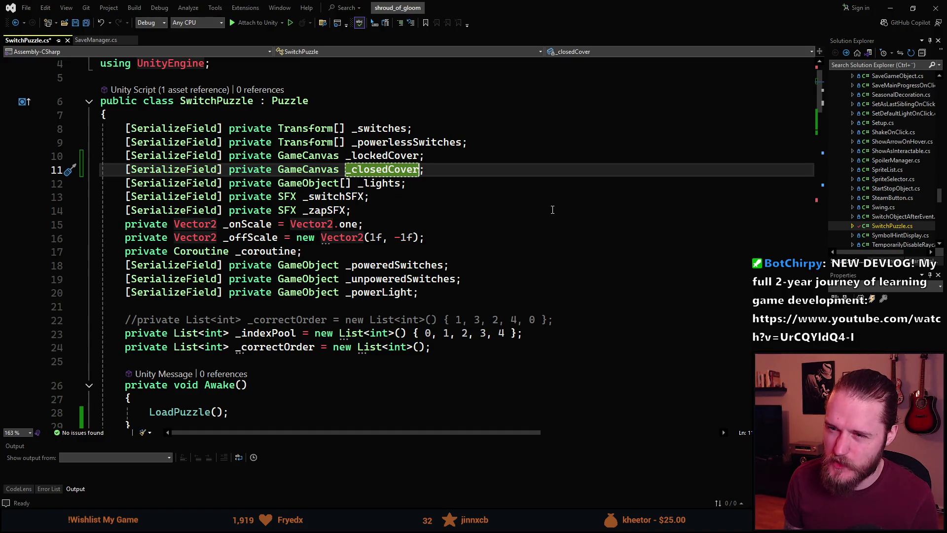
{"action": "key", "text": "ctrl+d"}
{"action": "key", "text": "ctrl+z"}
{"action": "key", "text": "ctrl+s"}
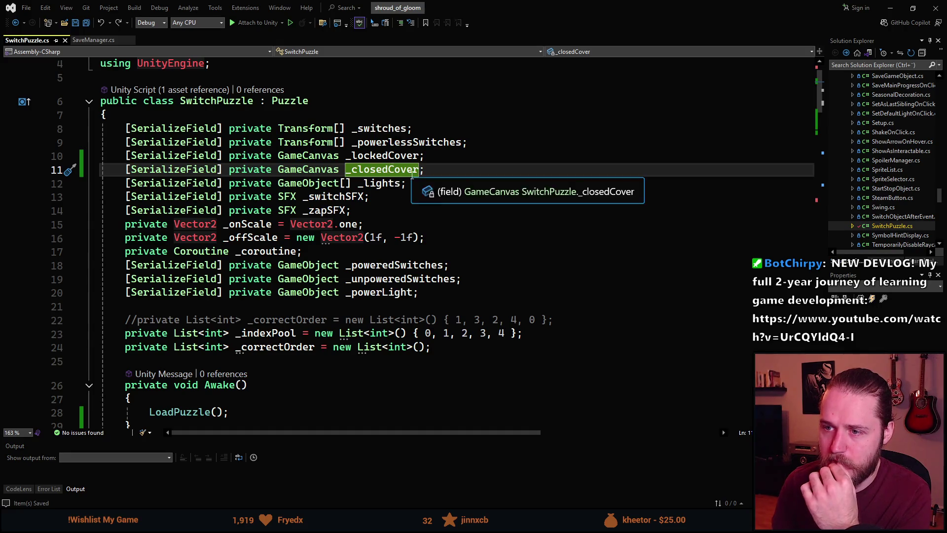
{"action": "scroll", "coordinate": [368, 212], "scroll_direction": "down", "scroll_amount": 5}
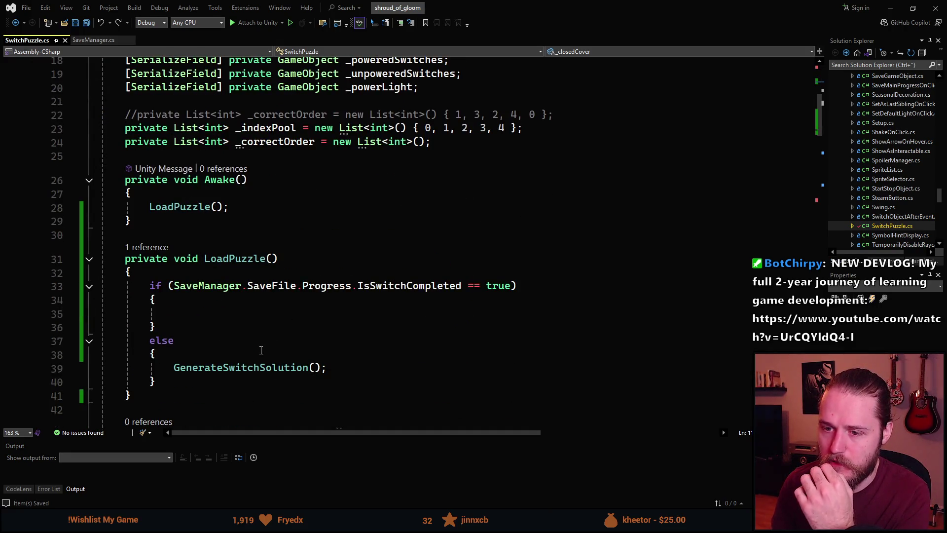
{"action": "scroll", "coordinate": [261, 350], "scroll_direction": "up", "scroll_amount": 4}
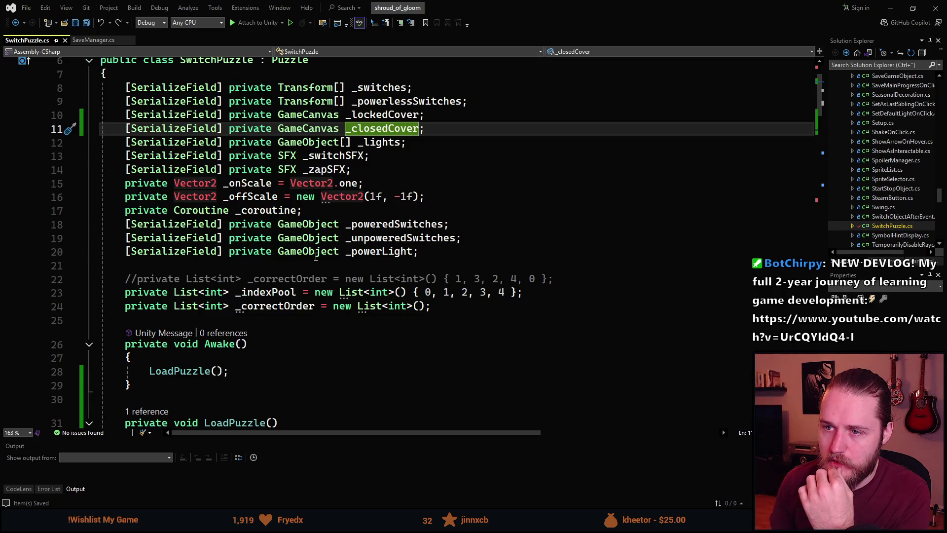
{"action": "left_click", "coordinate": [371, 121]}
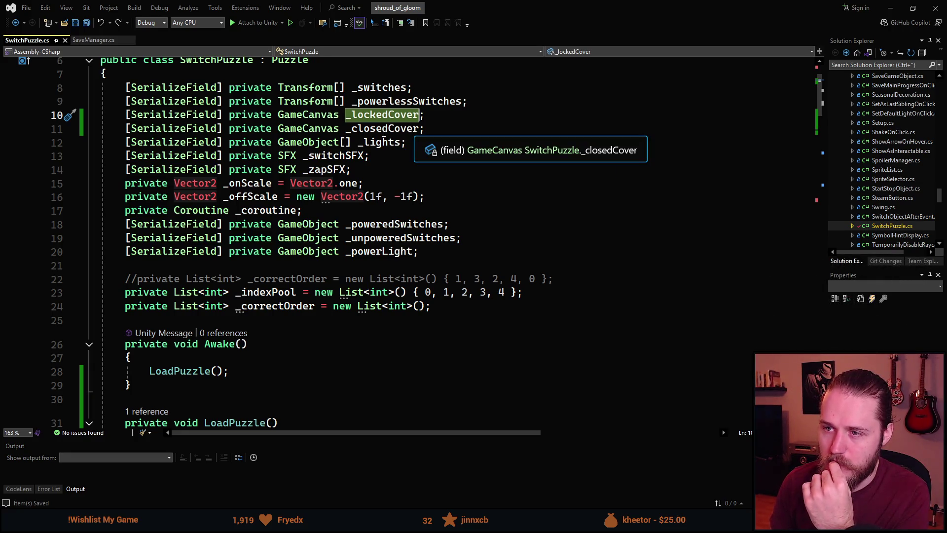
{"action": "left_click", "coordinate": [384, 132]}
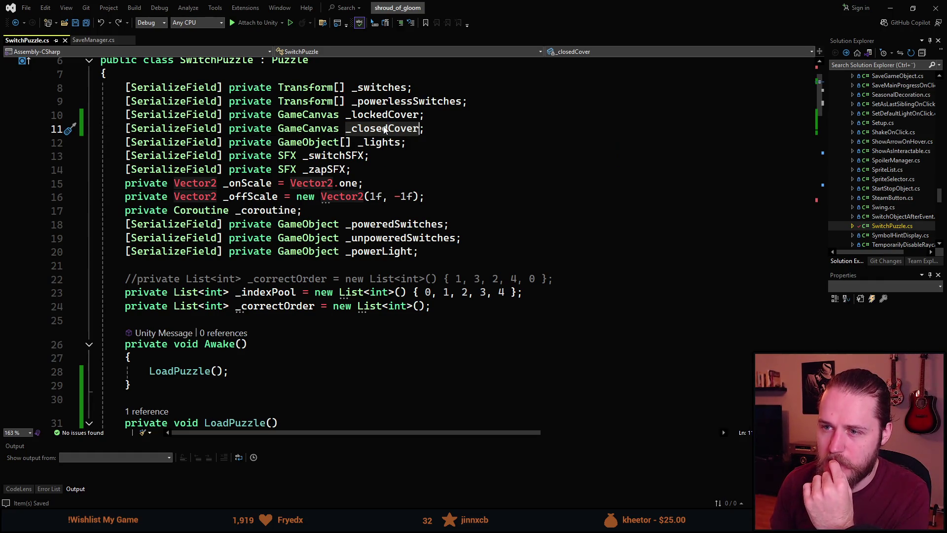
{"action": "double_click", "coordinate": [382, 128]}
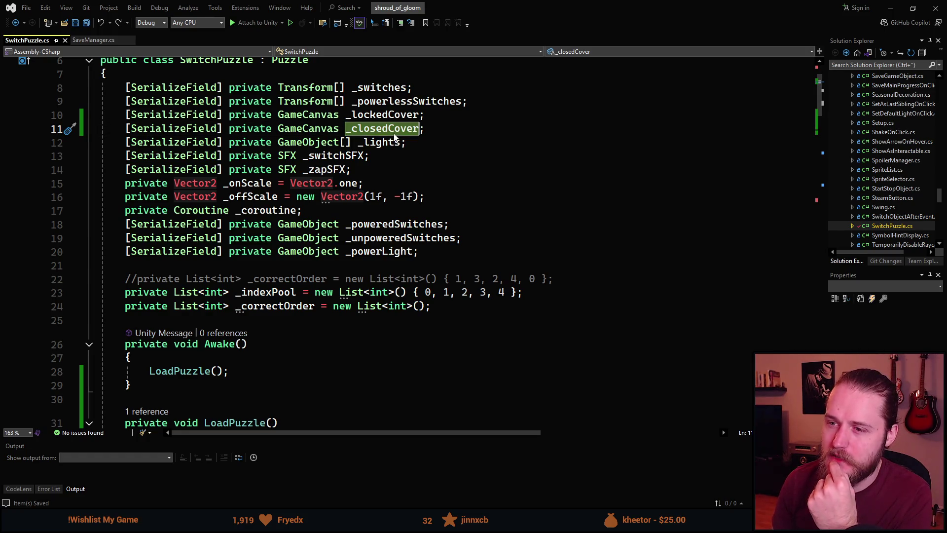
{"action": "left_click", "coordinate": [445, 128]}
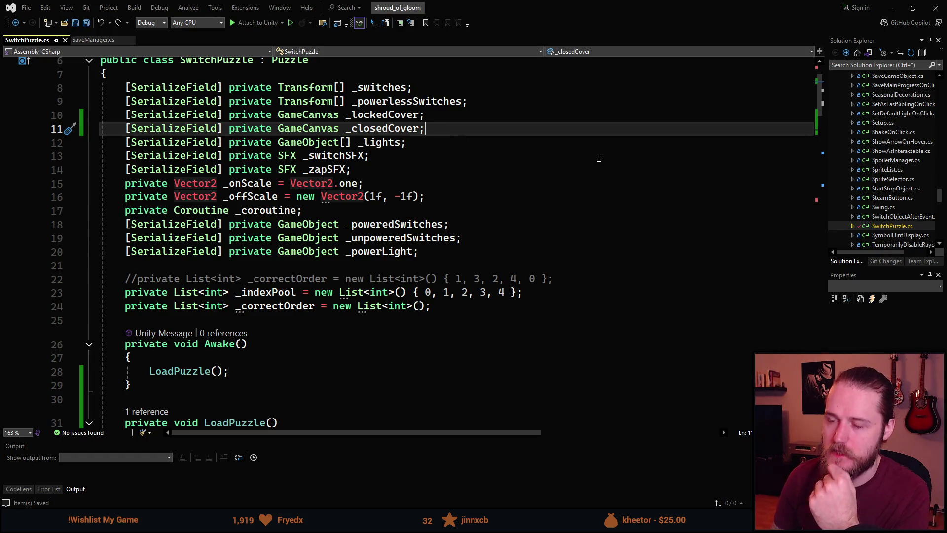
Duplicate the _closedCover field, rename the copy _nonIntCover, and save the script
{"action": "key", "text": "ctrl+d"}
{"action": "key", "text": "Left"}
{"action": "key", "text": "Left"}
{"action": "key", "text": "Left"}
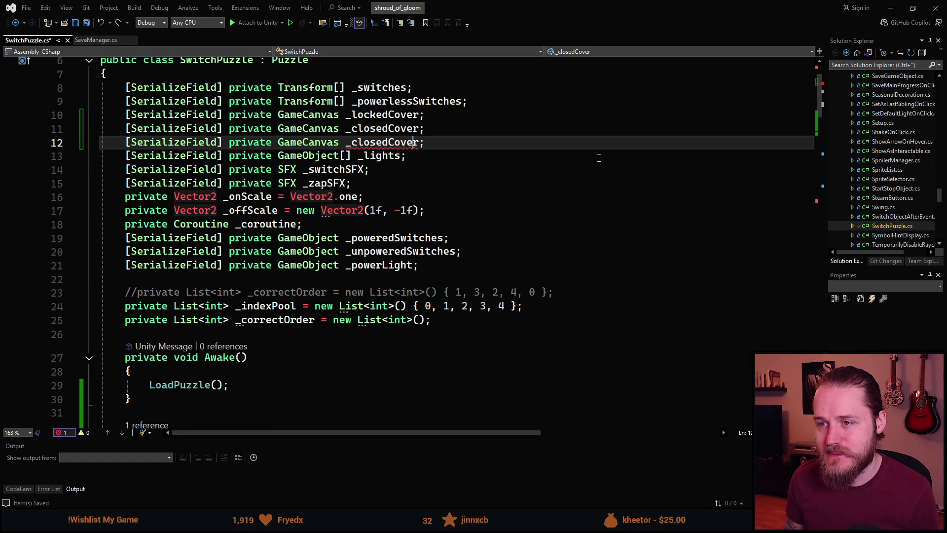
{"action": "key", "text": "BackSpace"}
{"action": "key", "text": "BackSpace"}
{"action": "key", "text": "BackSpace"}
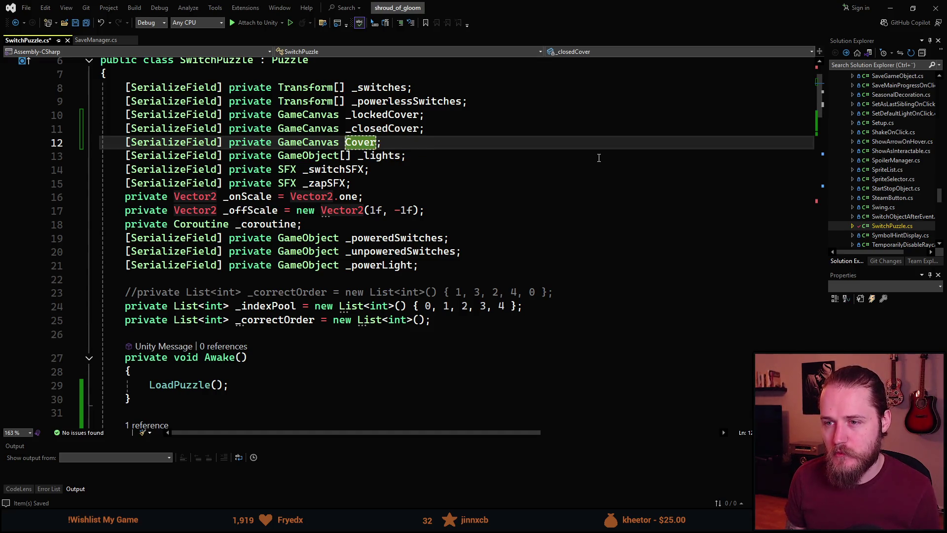
{"action": "type", "text": "_nonInt"}
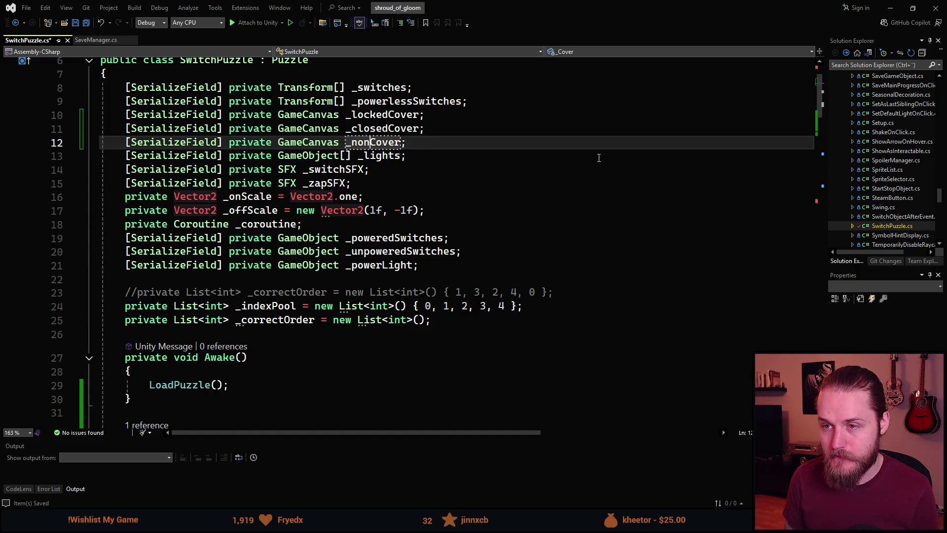
{"action": "key", "text": "ctrl+s"}
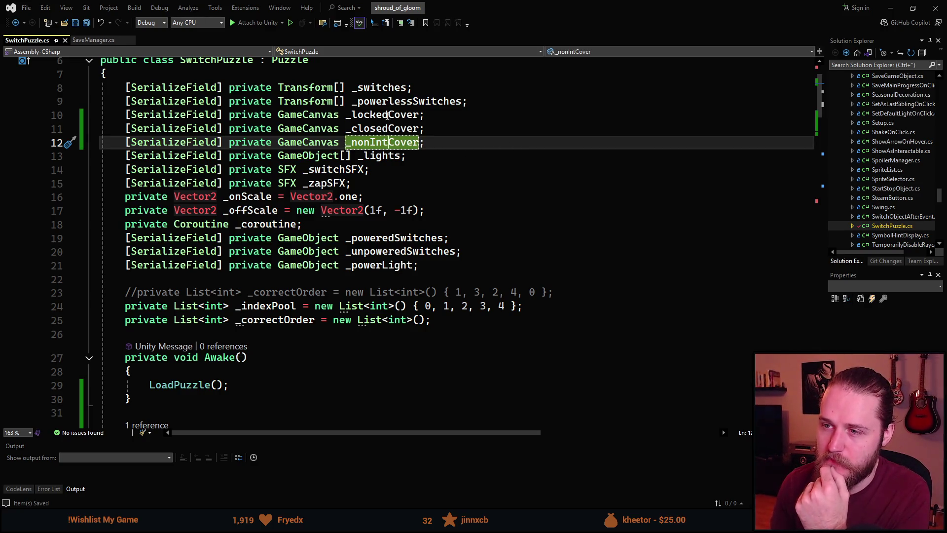
Comment the cover fields: 'If lacking power', 'if power but not solved', 'if solved'
{"action": "left_click", "coordinate": [444, 118]}
{"action": "type", "text": "// "}
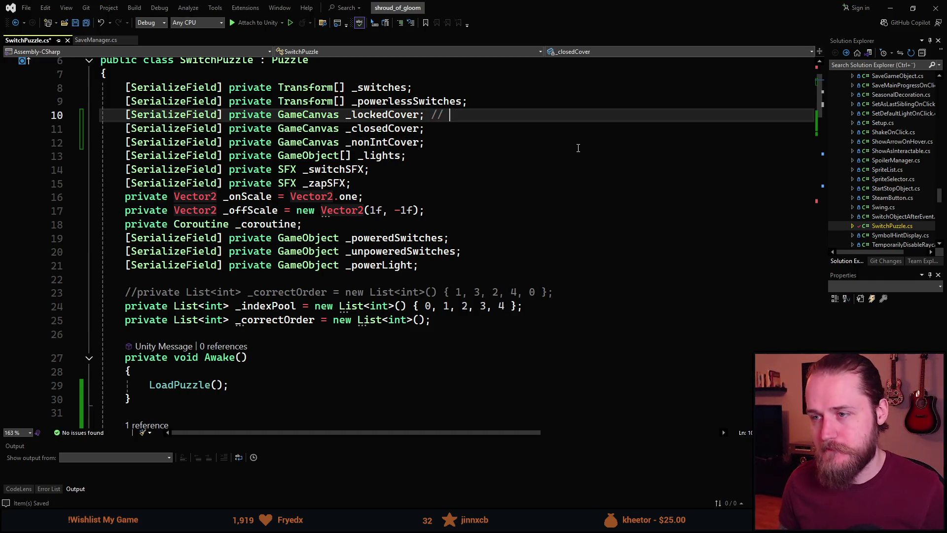
{"action": "type", "text": "I"}
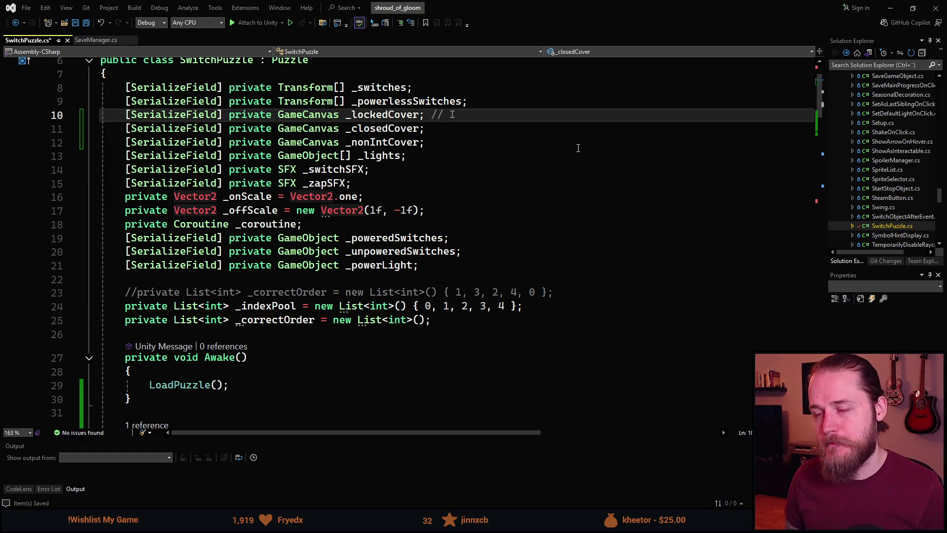
{"action": "type", "text": "f lacking power"}
{"action": "key", "text": "Down"}
{"action": "type", "text": "//"}
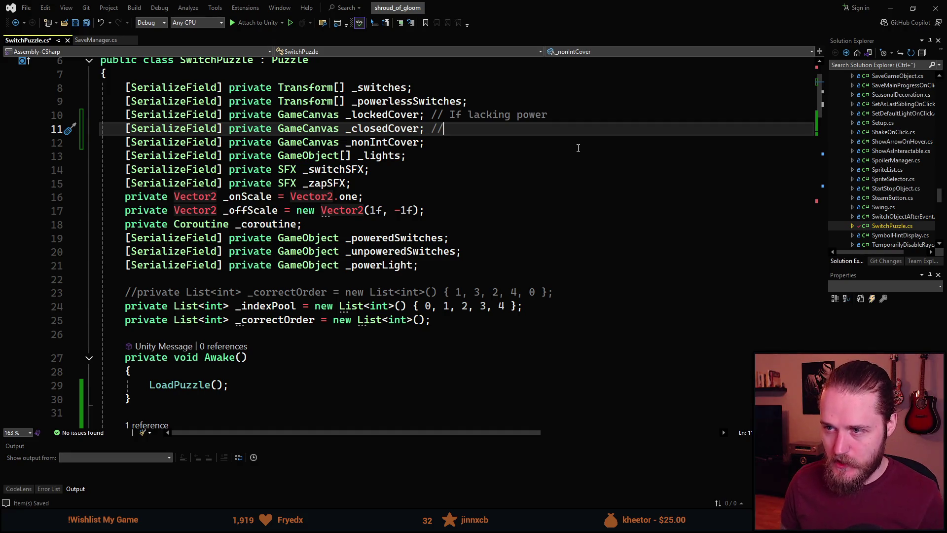
{"action": "type", "text": " if "}
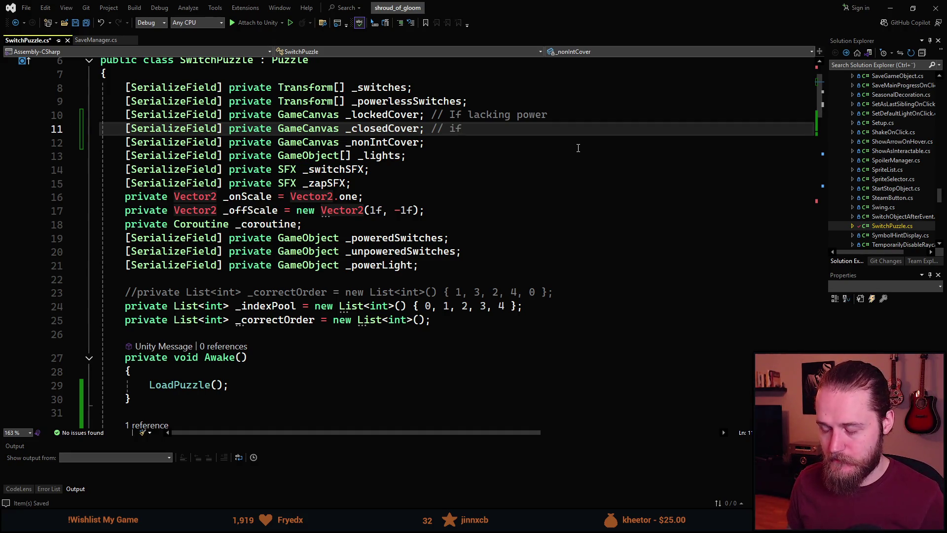
{"action": "type", "text": "power"}
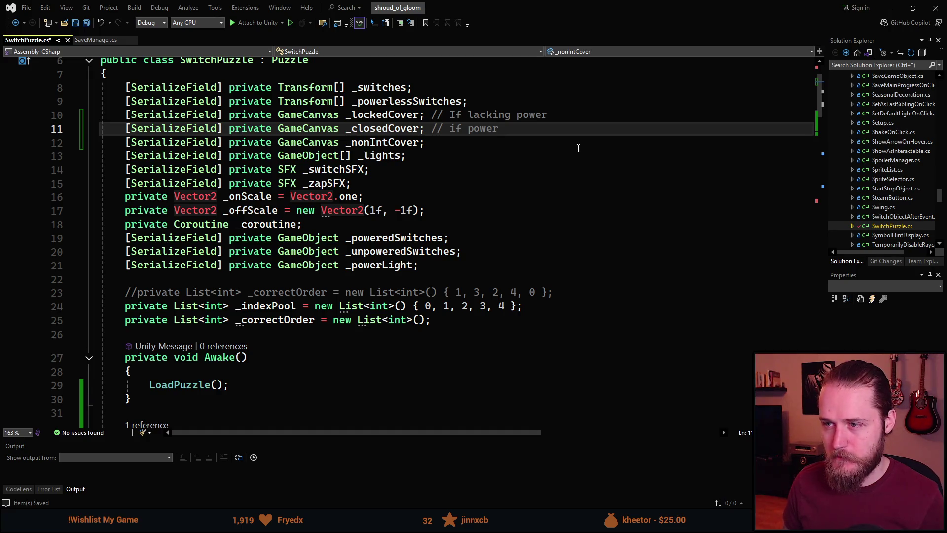
{"action": "type", "text": " but "}
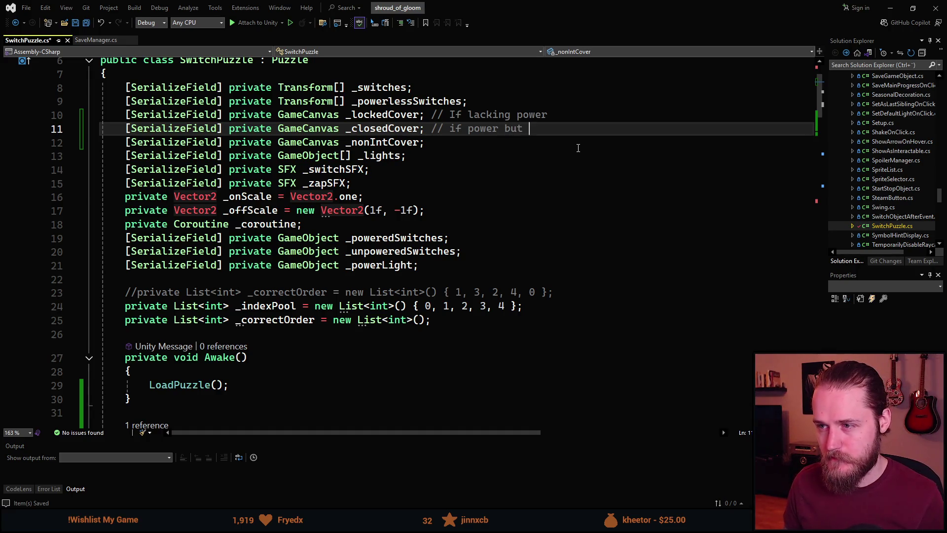
{"action": "type", "text": "not solved"}
{"action": "key", "text": "Down"}
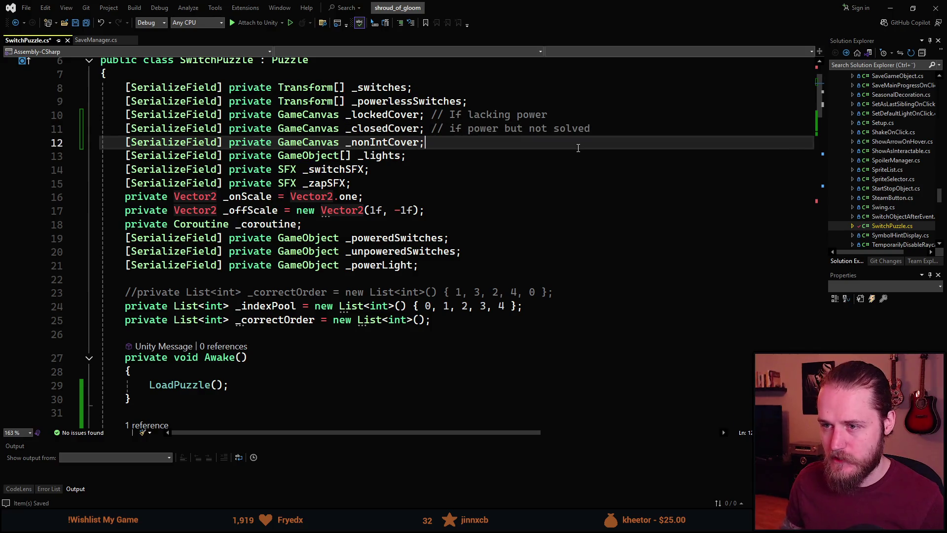
{"action": "type", "text": " //"}
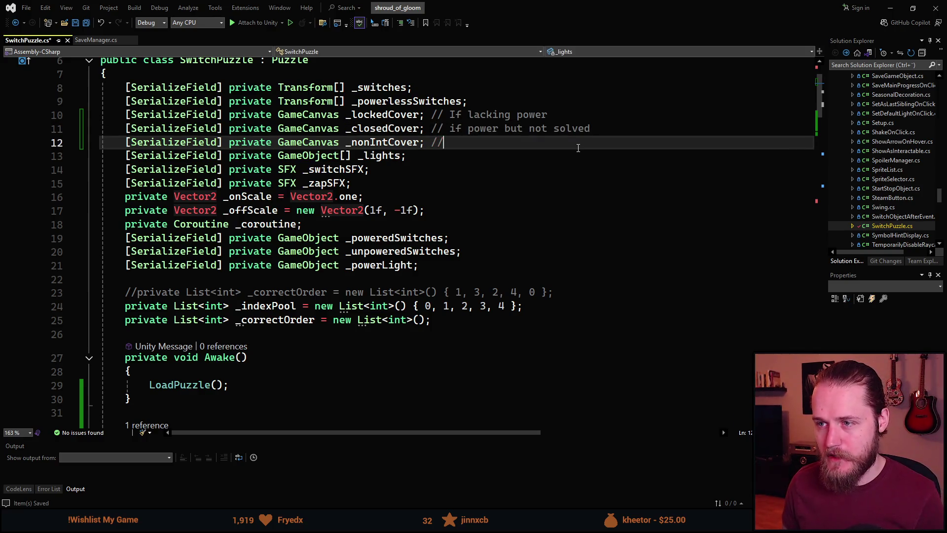
{"action": "type", "text": " if solved"}
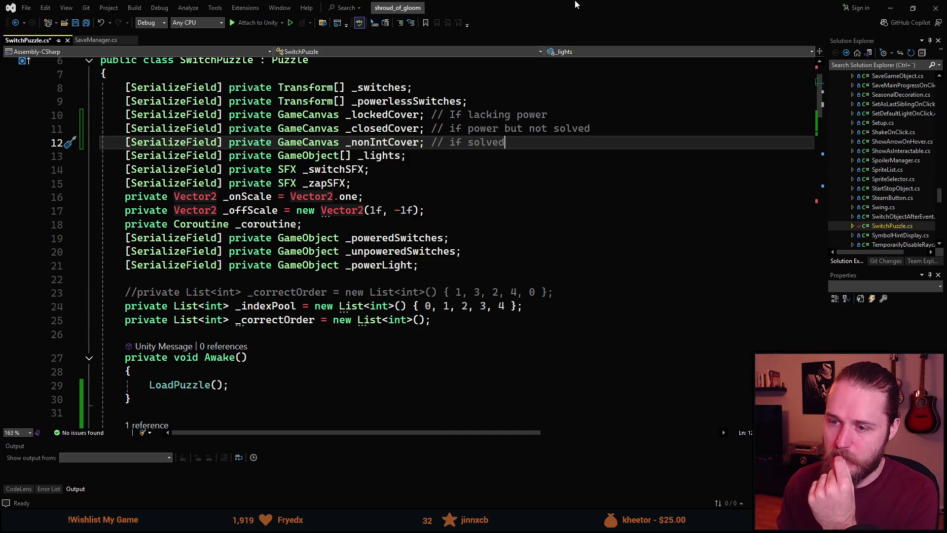
{"action": "left_click", "coordinate": [377, 264]}
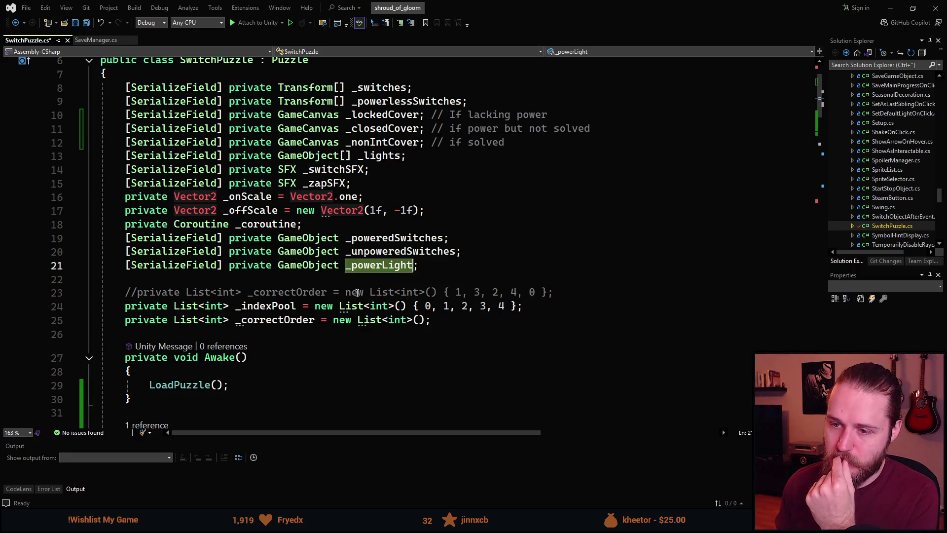
Review how _powerLight is used in CheckIfPowerIsRestored, then return to Unity
{"action": "scroll", "coordinate": [328, 298], "scroll_direction": "down", "scroll_amount": 15}
{"action": "scroll", "coordinate": [306, 288], "scroll_direction": "up", "scroll_amount": 3}
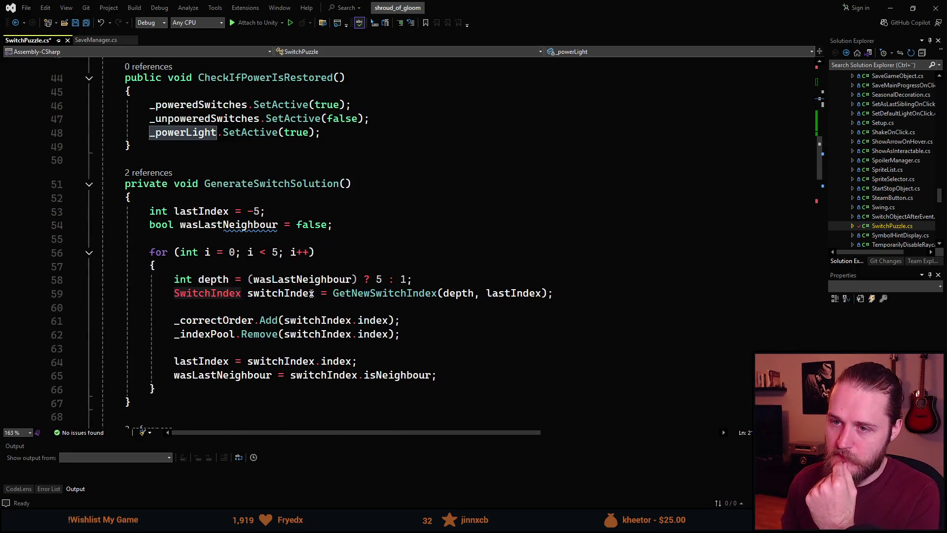
{"action": "scroll", "coordinate": [306, 289], "scroll_direction": "up", "scroll_amount": 1}
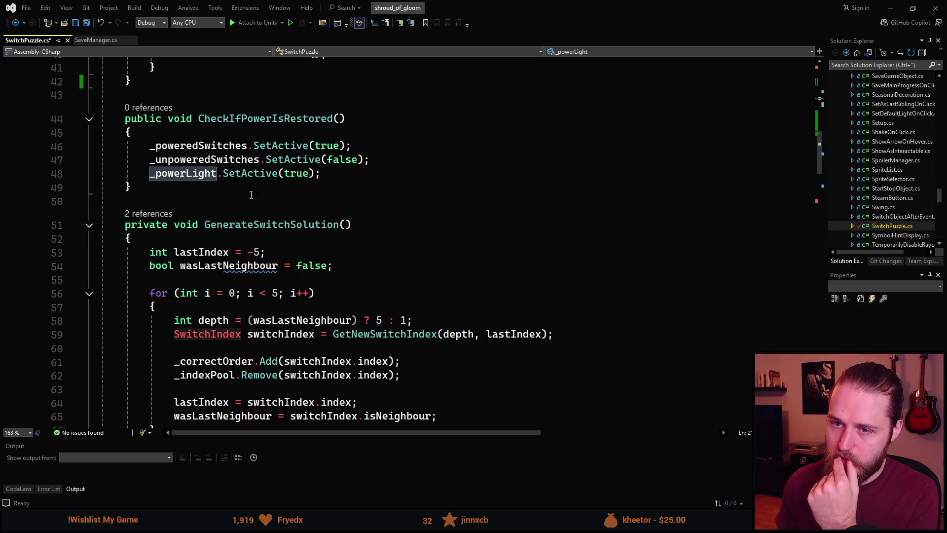
{"action": "scroll", "coordinate": [243, 191], "scroll_direction": "up", "scroll_amount": 1}
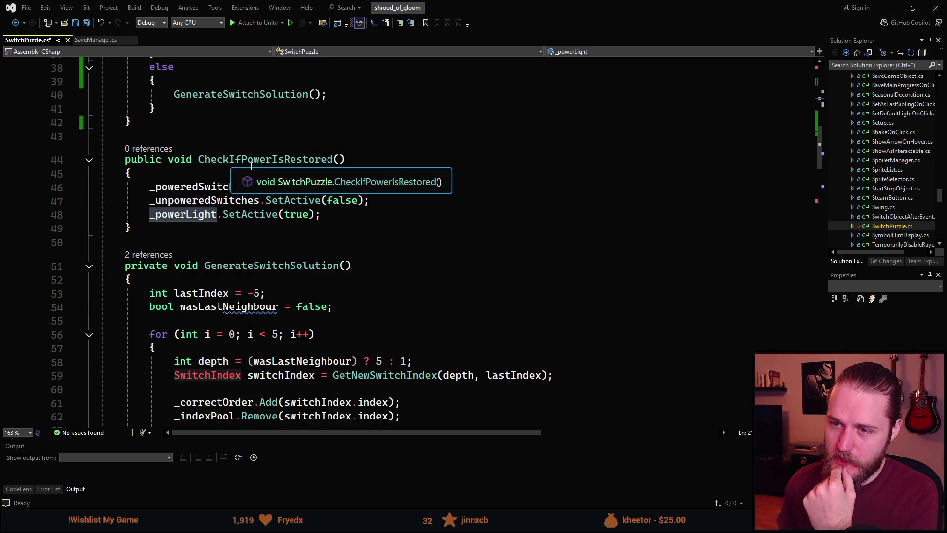
{"action": "left_click", "coordinate": [344, 187]}
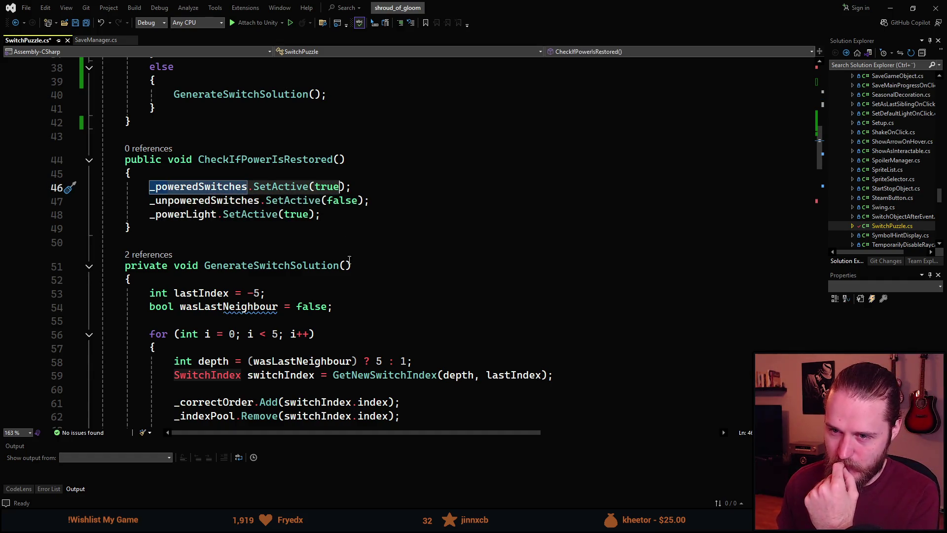
{"action": "scroll", "coordinate": [348, 253], "scroll_direction": "up", "scroll_amount": 5}
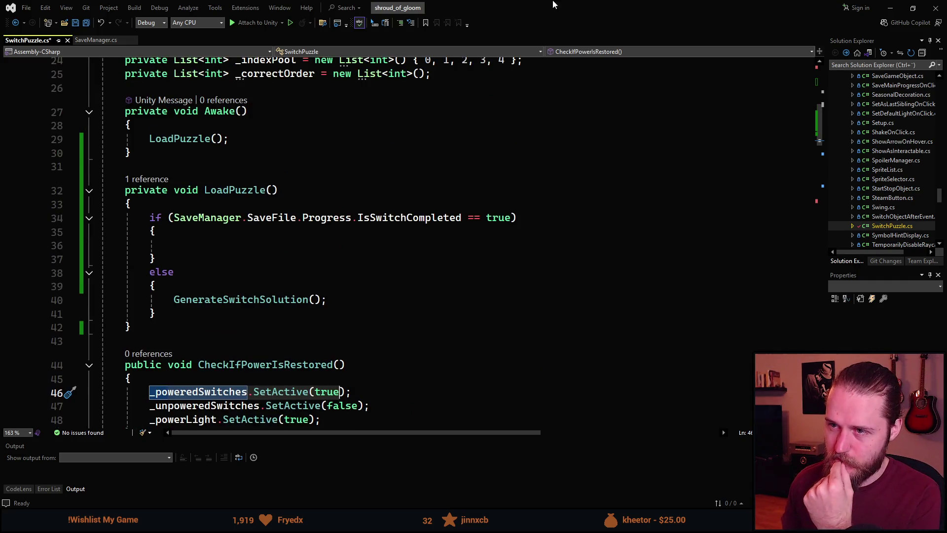
{"action": "key", "text": "alt+Tab"}
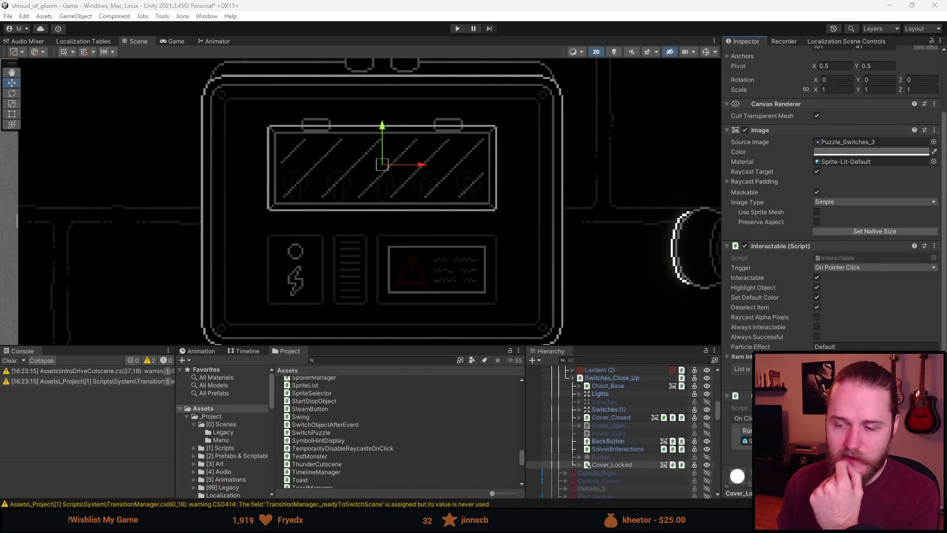
Clear the Console, select Switches_Close_Up, collapse Switches and Powerless Switches, and open the compile error
{"action": "left_click", "coordinate": [9, 360]}
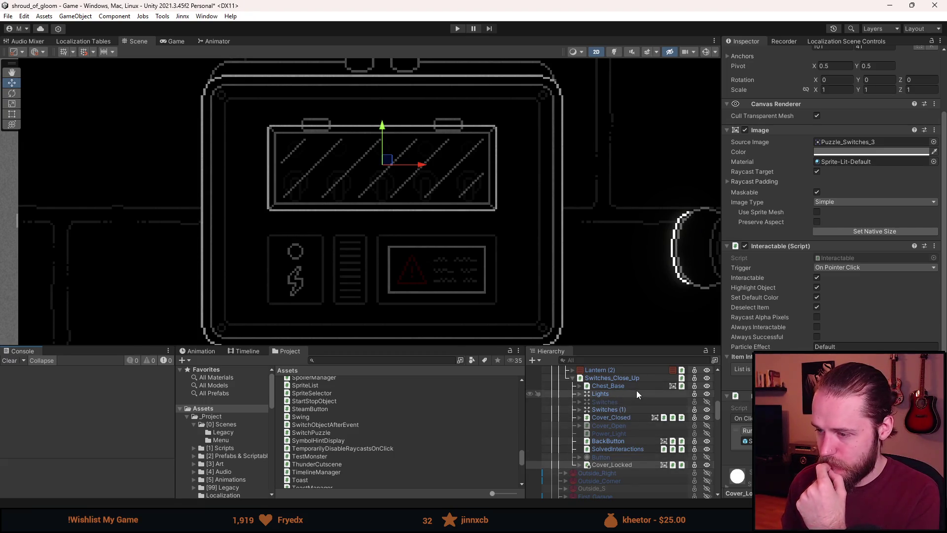
{"action": "left_click", "coordinate": [612, 378]}
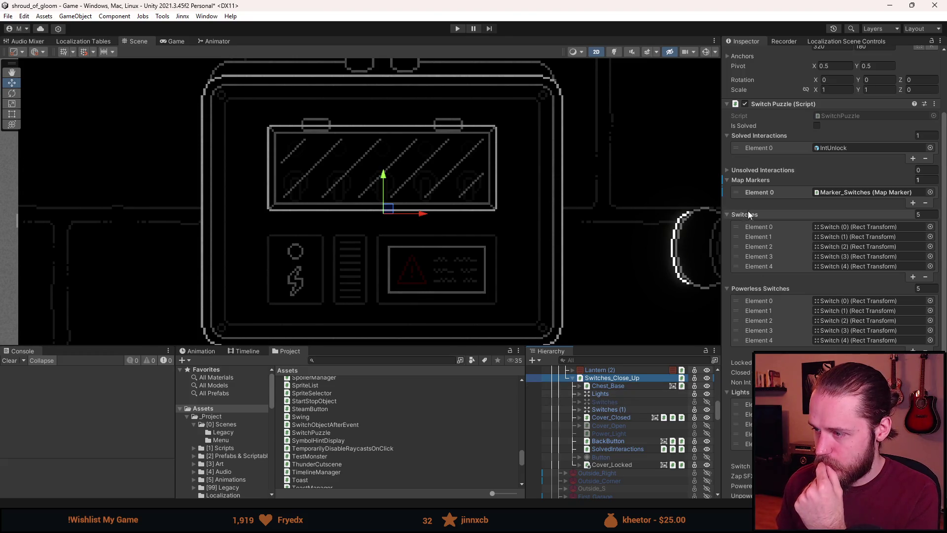
{"action": "left_click", "coordinate": [755, 216]}
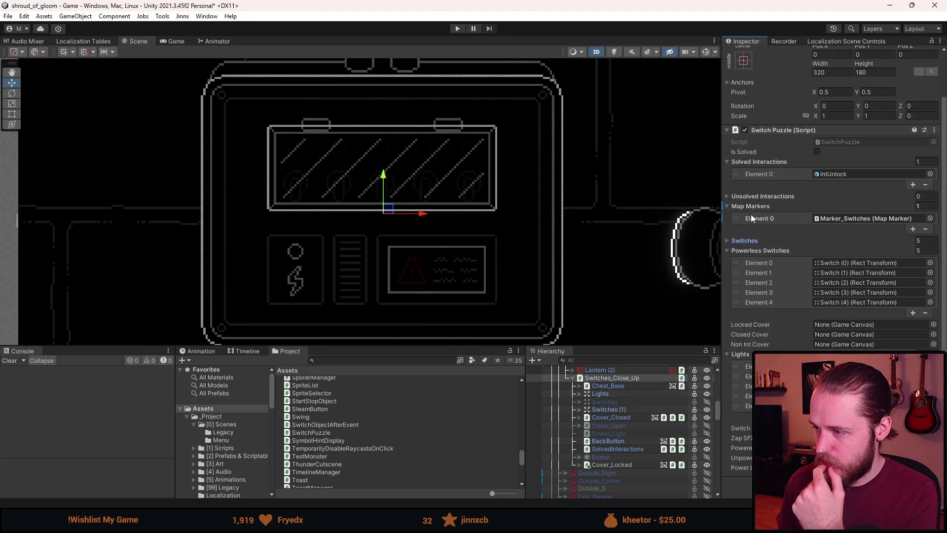
{"action": "left_click", "coordinate": [767, 253]}
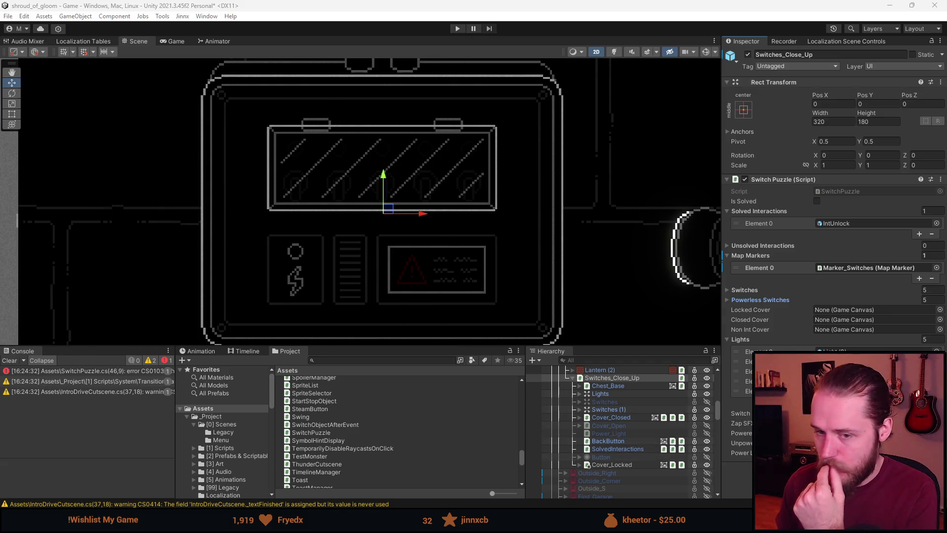
{"action": "left_click", "coordinate": [85, 371]}
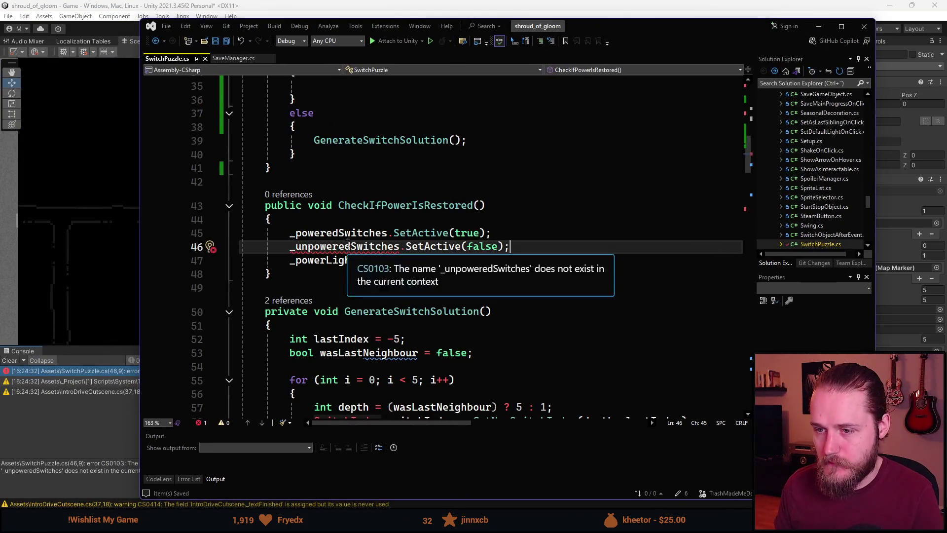
Cut the _unpoweredSwitches and _poweredSwitches lines, save, and return to Unity to recompile
{"action": "key", "text": "ctrl+x"}
{"action": "key", "text": "Up"}
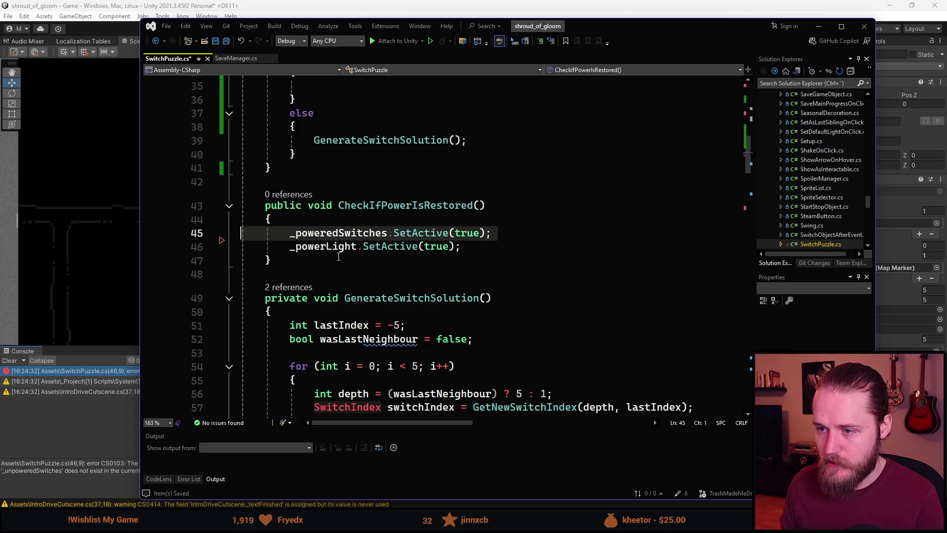
{"action": "key", "text": "ctrl+x"}
{"action": "key", "text": "ctrl+s"}
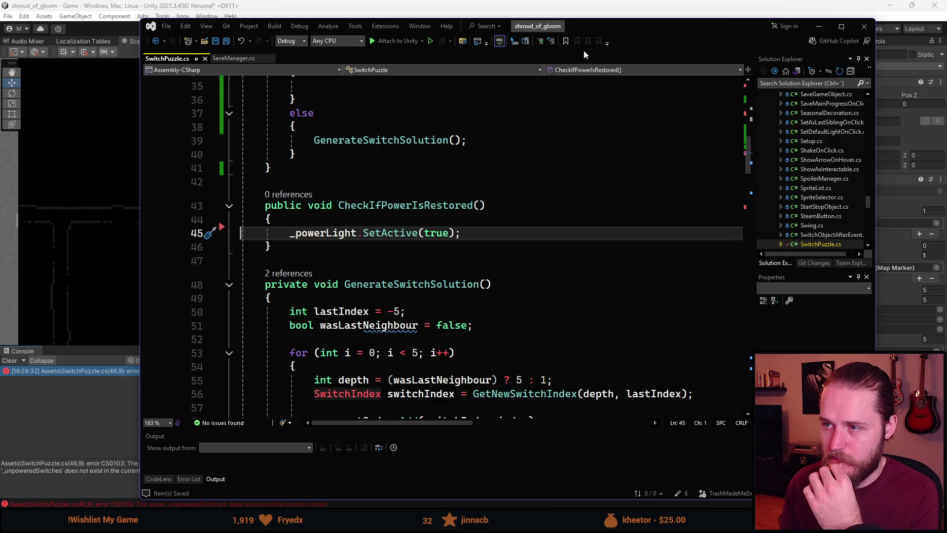
{"action": "key", "text": "alt+Tab"}
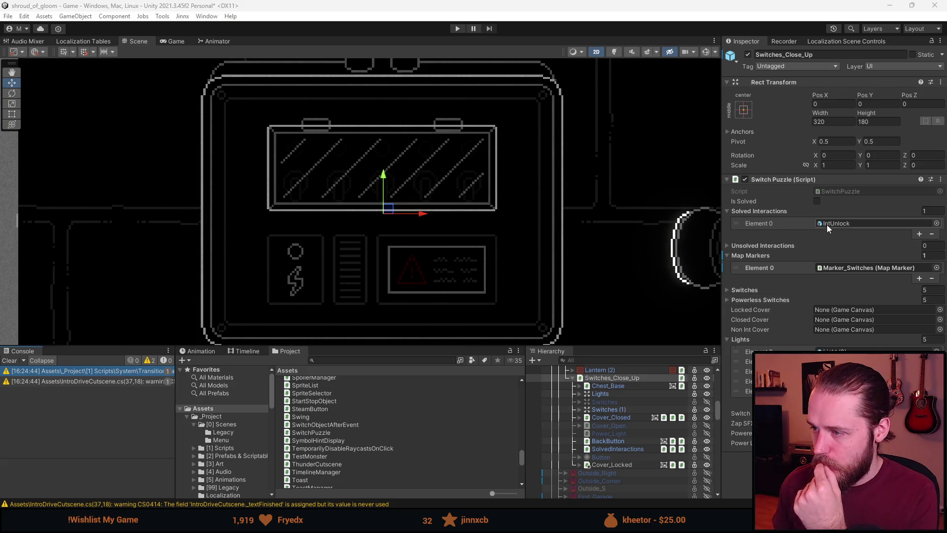
Collapse the Map Markers list and find CheckIfSolved in SwitchPuzzle.cs
{"action": "left_click", "coordinate": [762, 256]}
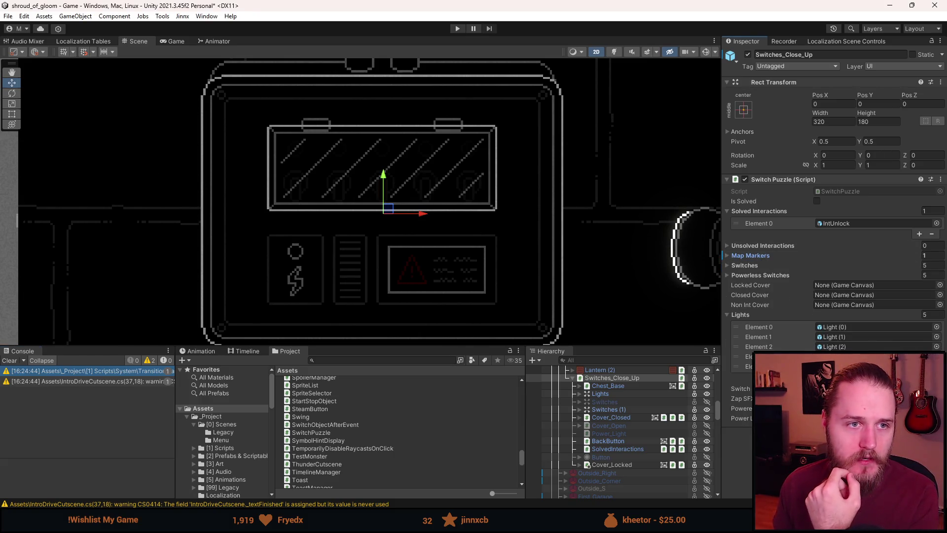
{"action": "key", "text": "alt+Tab"}
{"action": "scroll", "coordinate": [394, 309], "scroll_direction": "down", "scroll_amount": 6}
{"action": "scroll", "coordinate": [394, 310], "scroll_direction": "down", "scroll_amount": 19}
{"action": "scroll", "coordinate": [404, 306], "scroll_direction": "down", "scroll_amount": 14}
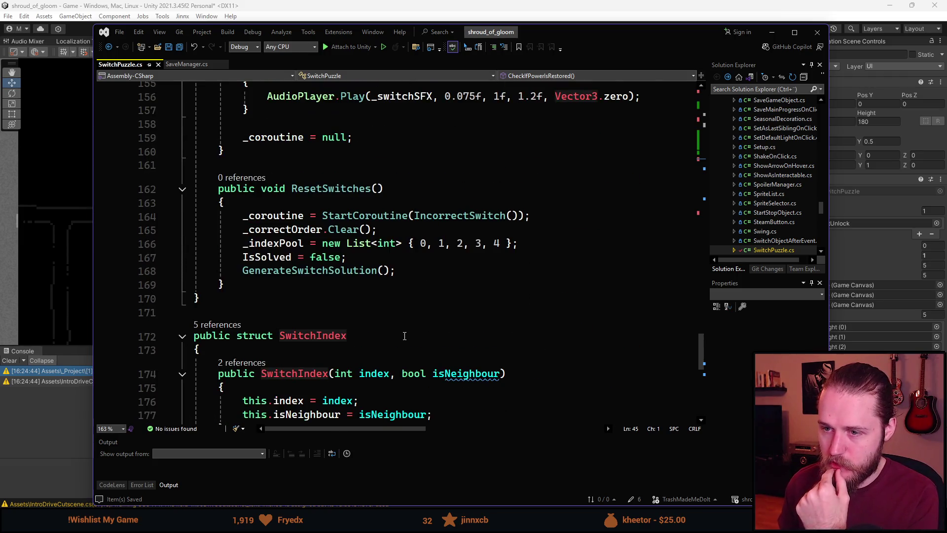
{"action": "scroll", "coordinate": [403, 332], "scroll_direction": "down", "scroll_amount": 3}
{"action": "scroll", "coordinate": [402, 335], "scroll_direction": "up", "scroll_amount": 10}
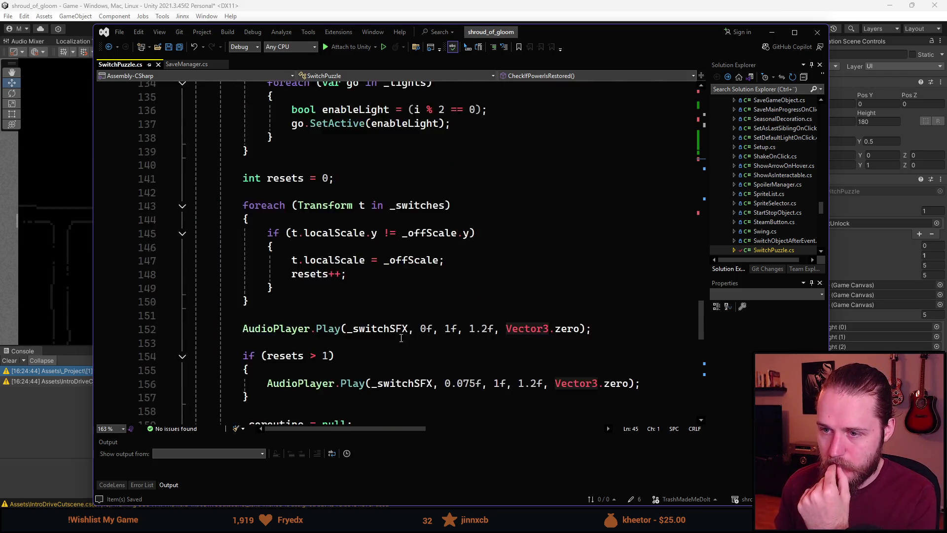
{"action": "scroll", "coordinate": [400, 338], "scroll_direction": "up", "scroll_amount": 3}
{"action": "scroll", "coordinate": [402, 297], "scroll_direction": "up", "scroll_amount": 7}
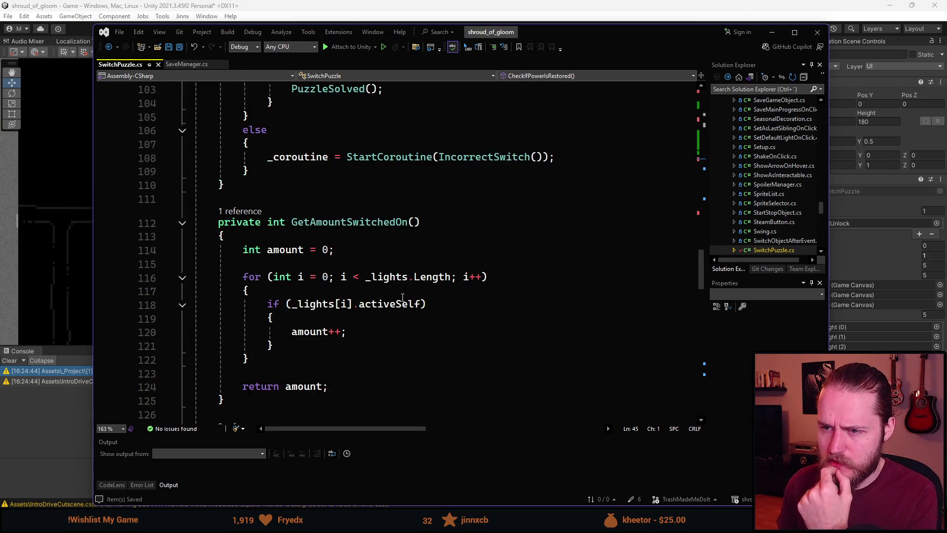
{"action": "scroll", "coordinate": [402, 297], "scroll_direction": "up", "scroll_amount": 6}
{"action": "scroll", "coordinate": [373, 251], "scroll_direction": "down", "scroll_amount": 2}
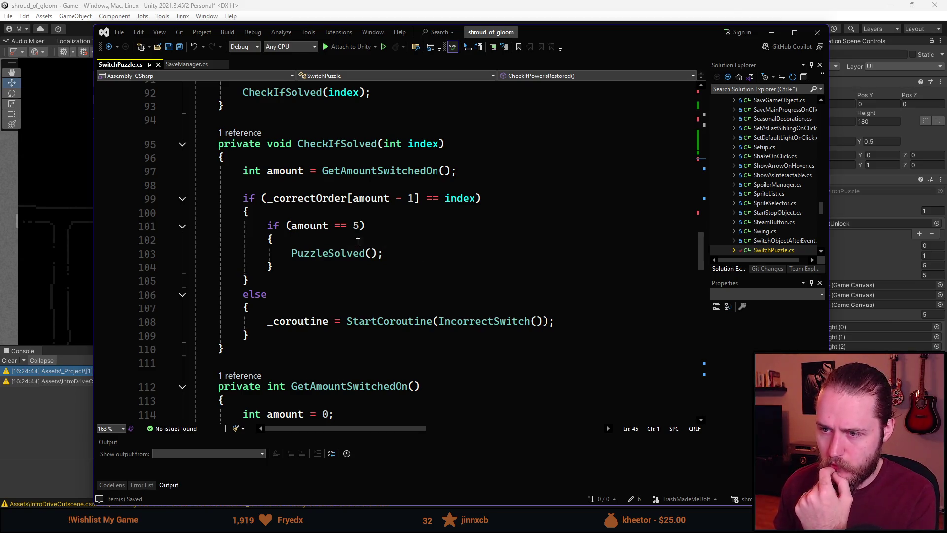
Add CompleteMapMarkers(); after PuzzleSolved(), save, and return to Unity
{"action": "left_click", "coordinate": [395, 253]}
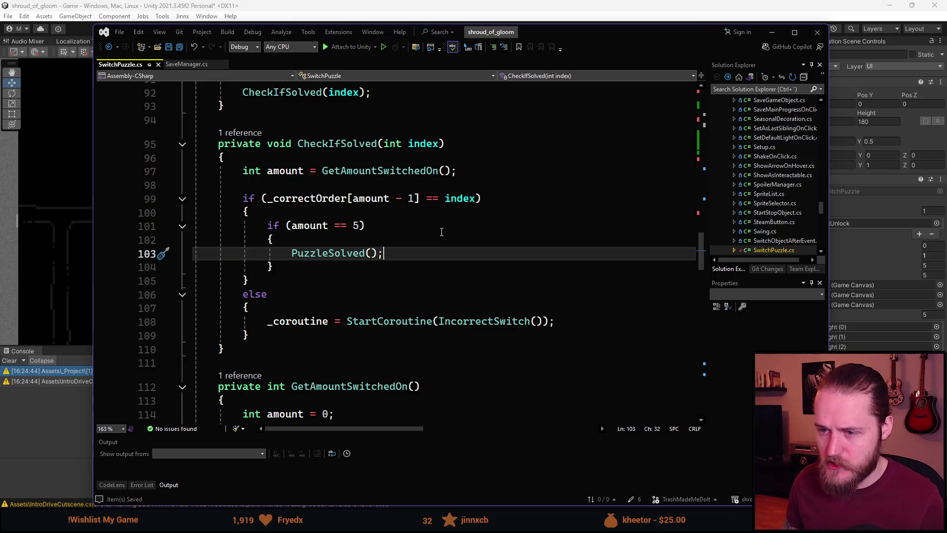
{"action": "key", "text": "Return"}
{"action": "type", "text": "CompleteMapMarkers();"}
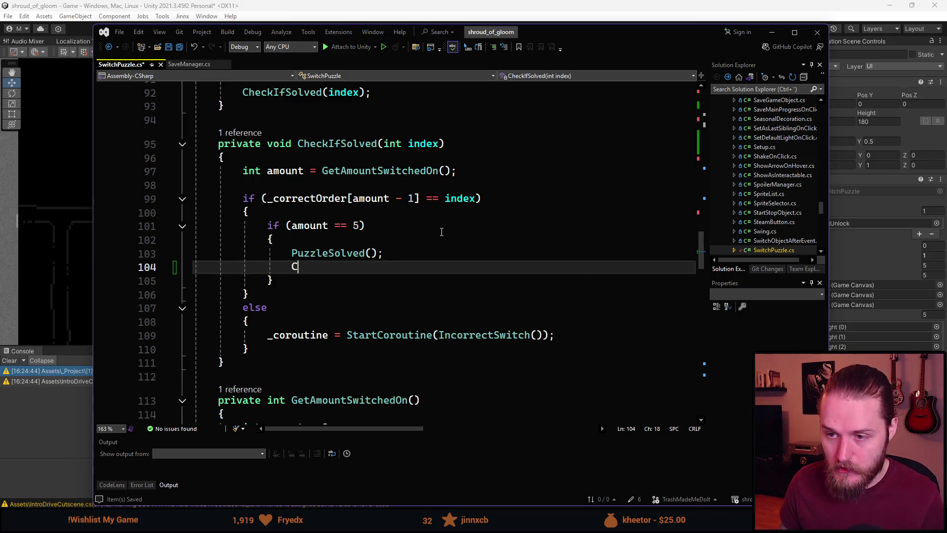
{"action": "key", "text": "ctrl+s"}
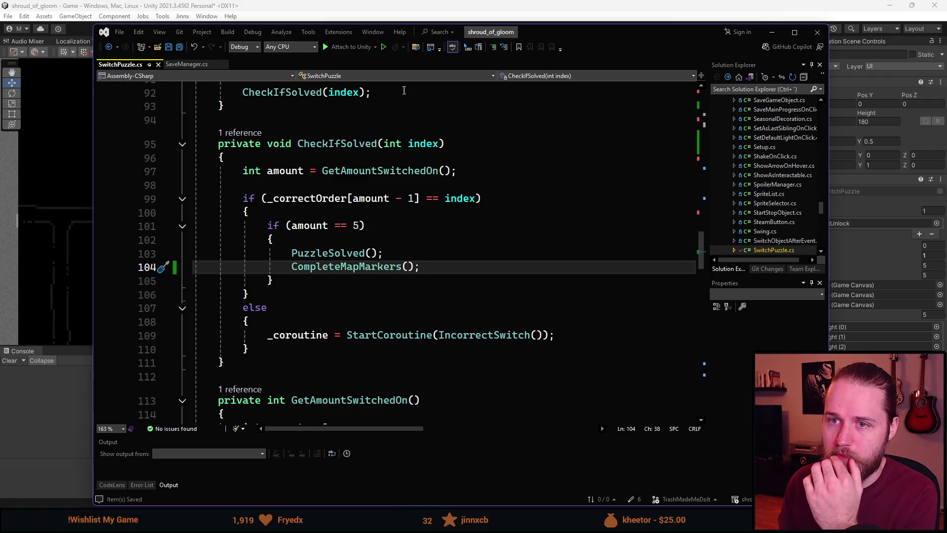
{"action": "key", "text": "alt+Tab"}
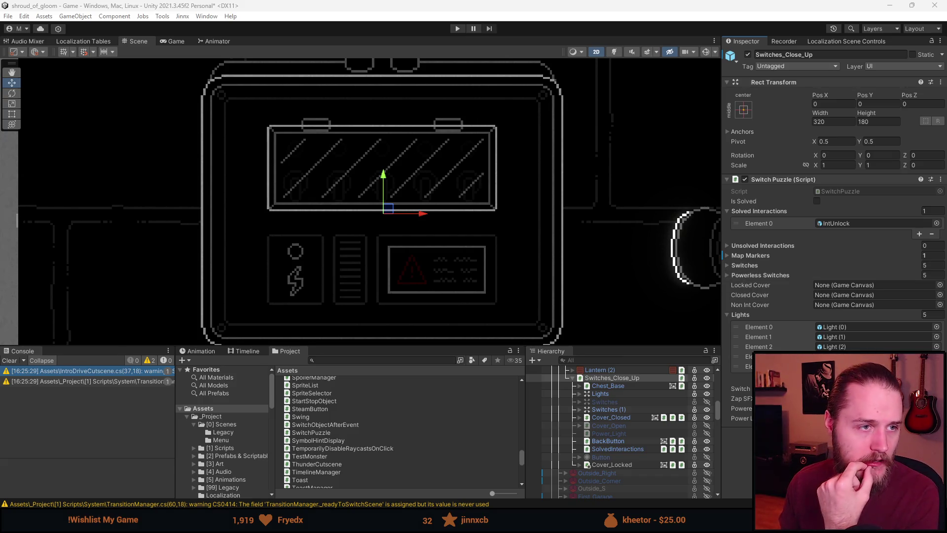
Delete the _powerlessSwitches field line and save SwitchPuzzle.cs
{"action": "key", "text": "alt+Tab"}
{"action": "scroll", "coordinate": [366, 339], "scroll_direction": "up", "scroll_amount": 20}
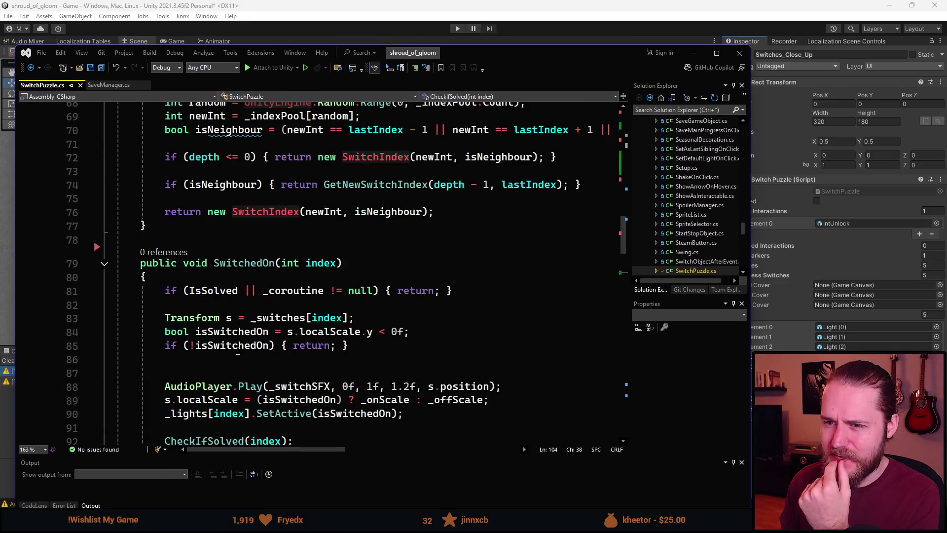
{"action": "scroll", "coordinate": [366, 340], "scroll_direction": "up", "scroll_amount": 8}
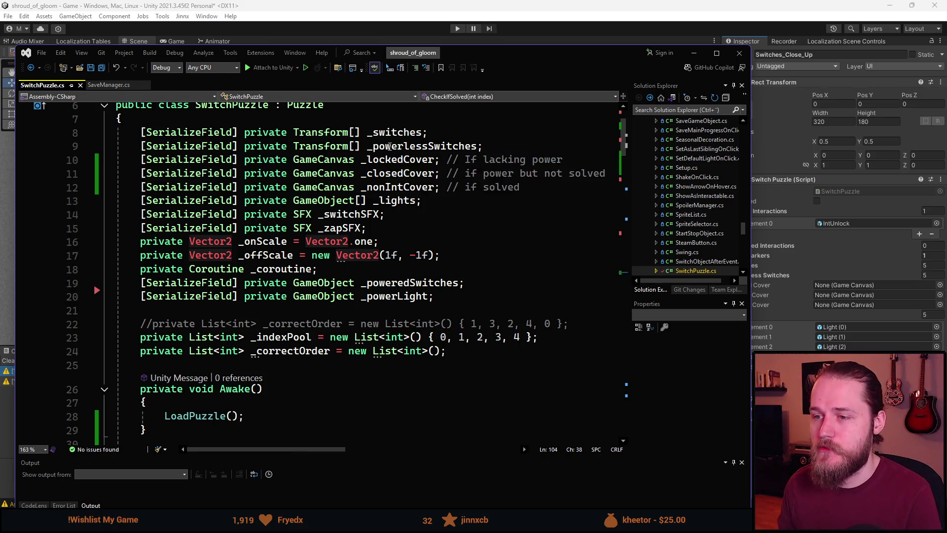
{"action": "left_click", "coordinate": [391, 147]}
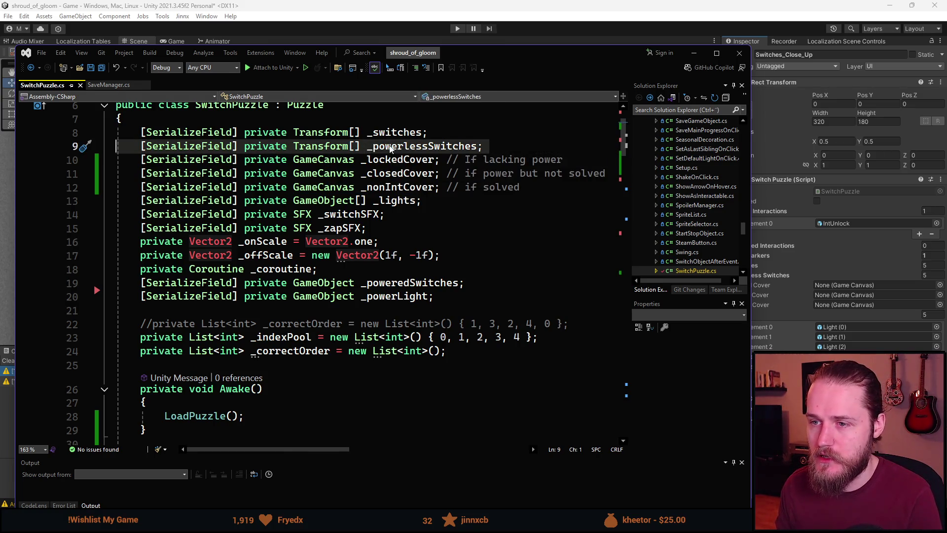
{"action": "key", "text": "ctrl+x"}
{"action": "scroll", "coordinate": [339, 309], "scroll_direction": "down", "scroll_amount": 17}
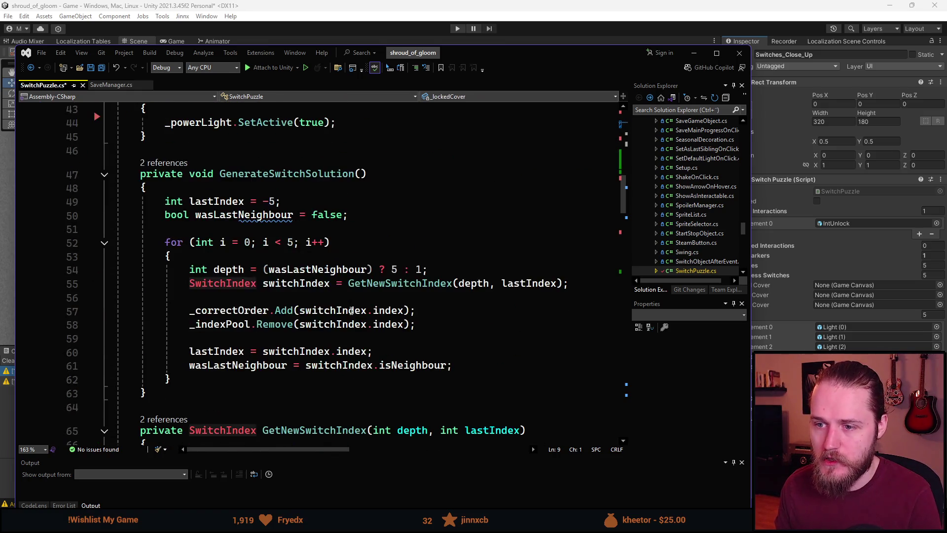
{"action": "scroll", "coordinate": [331, 281], "scroll_direction": "up", "scroll_amount": 4}
{"action": "scroll", "coordinate": [331, 282], "scroll_direction": "down", "scroll_amount": 15}
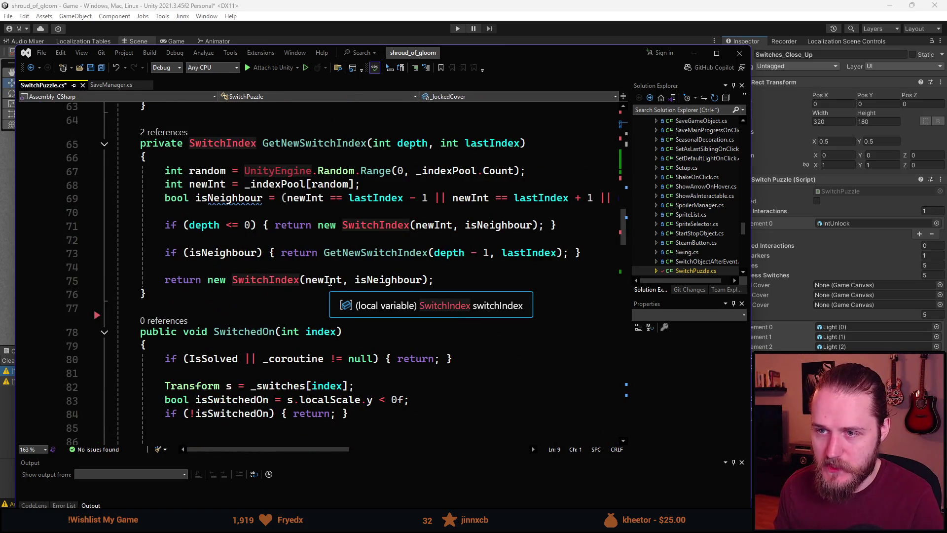
{"action": "scroll", "coordinate": [330, 237], "scroll_direction": "down", "scroll_amount": 15}
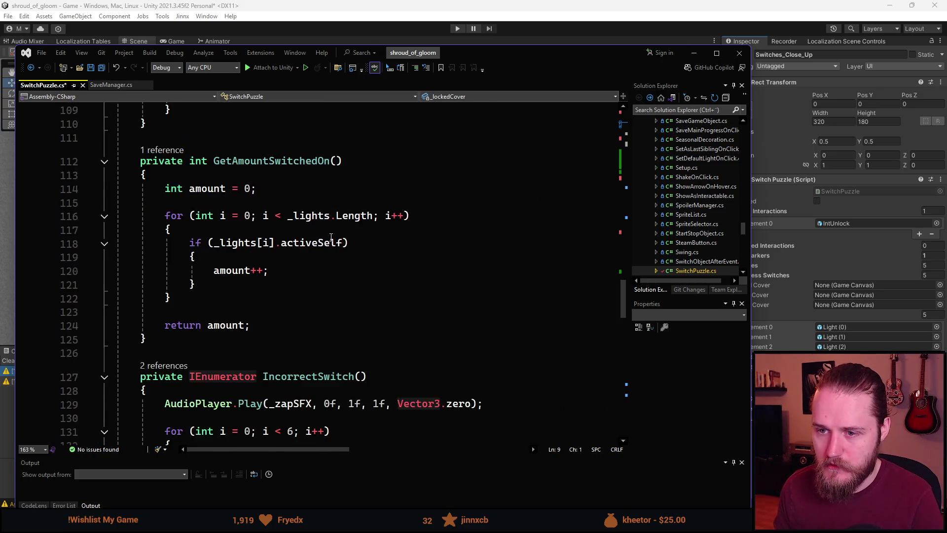
{"action": "scroll", "coordinate": [331, 239], "scroll_direction": "down", "scroll_amount": 9}
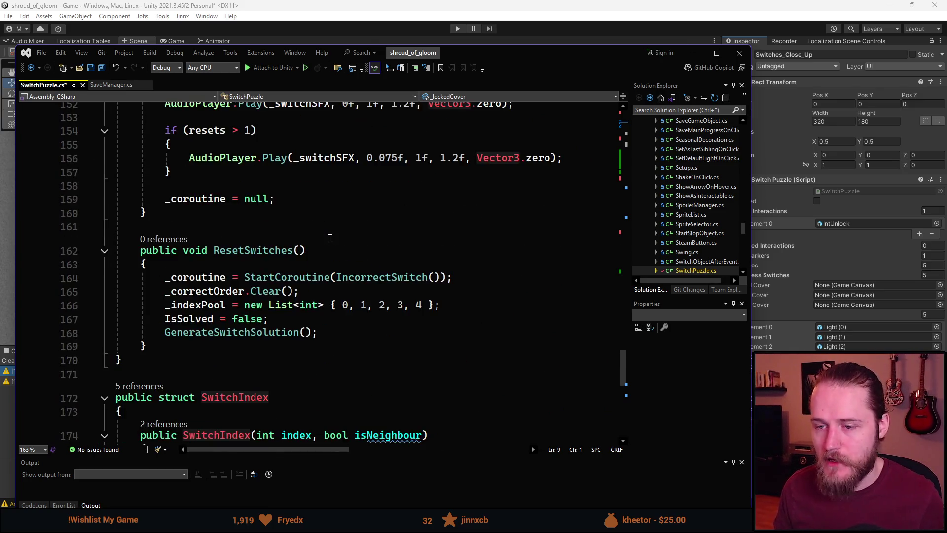
{"action": "key", "text": "ctrl+s"}
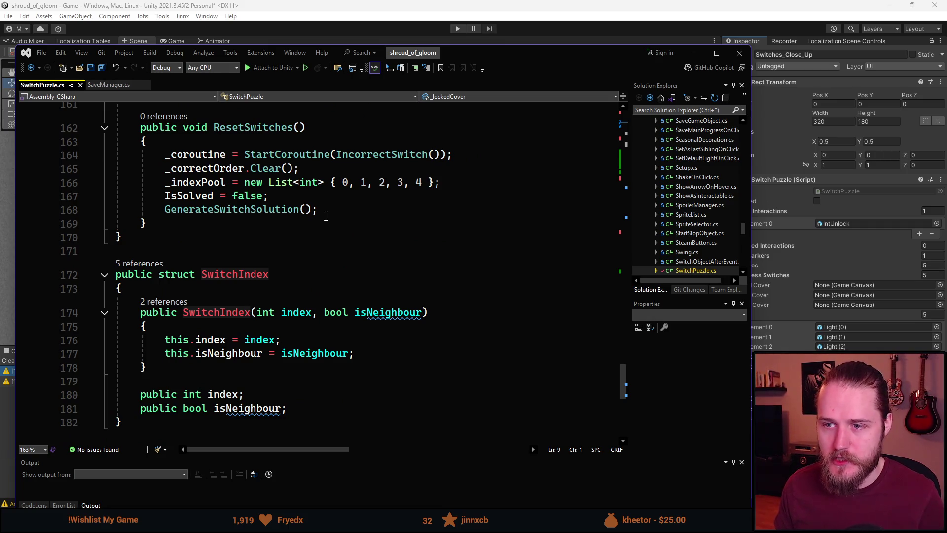
Review the IncorrectSwitch call in ResetSwitches and where IsSolved is used, then return to Unity
{"action": "scroll", "coordinate": [212, 262], "scroll_direction": "up", "scroll_amount": 1}
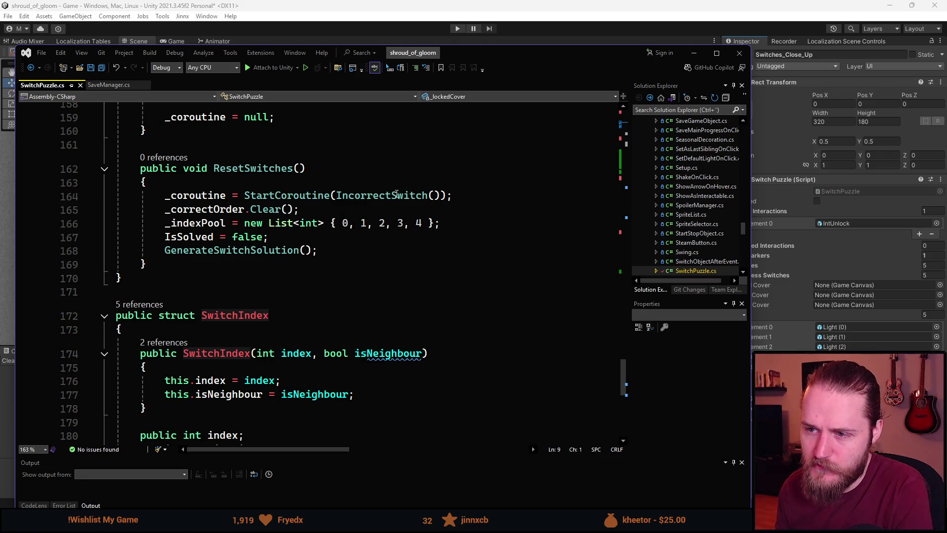
{"action": "left_click", "coordinate": [401, 195]}
{"action": "scroll", "coordinate": [323, 312], "scroll_direction": "up", "scroll_amount": 9}
{"action": "scroll", "coordinate": [315, 306], "scroll_direction": "up", "scroll_amount": 9}
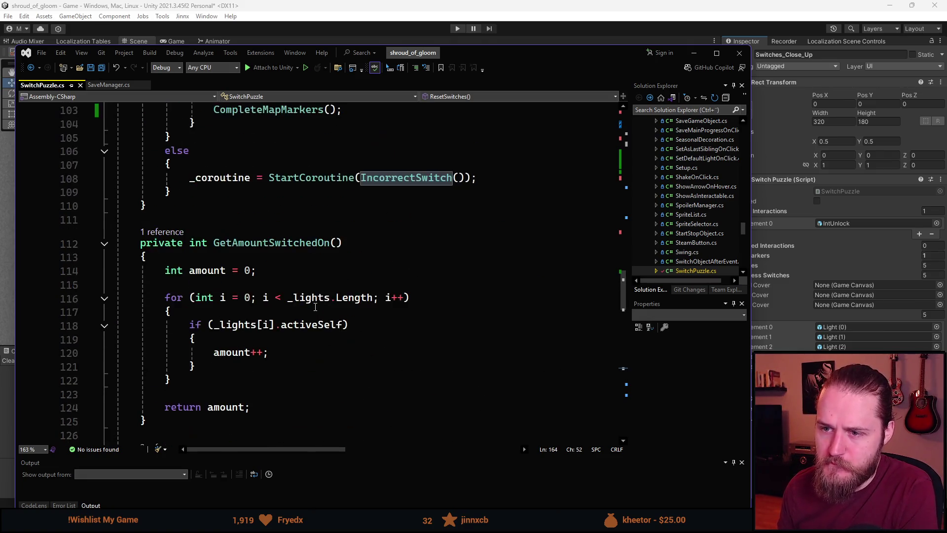
{"action": "scroll", "coordinate": [296, 352], "scroll_direction": "up", "scroll_amount": 1}
{"action": "scroll", "coordinate": [295, 354], "scroll_direction": "down", "scroll_amount": 1}
{"action": "scroll", "coordinate": [295, 354], "scroll_direction": "down", "scroll_amount": 7}
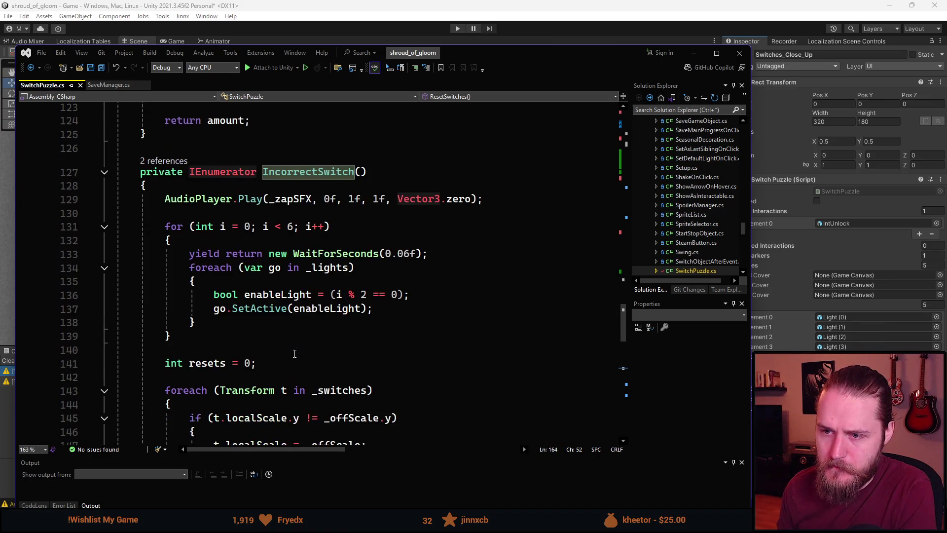
{"action": "scroll", "coordinate": [284, 253], "scroll_direction": "down", "scroll_amount": 2}
{"action": "scroll", "coordinate": [267, 247], "scroll_direction": "down", "scroll_amount": 8}
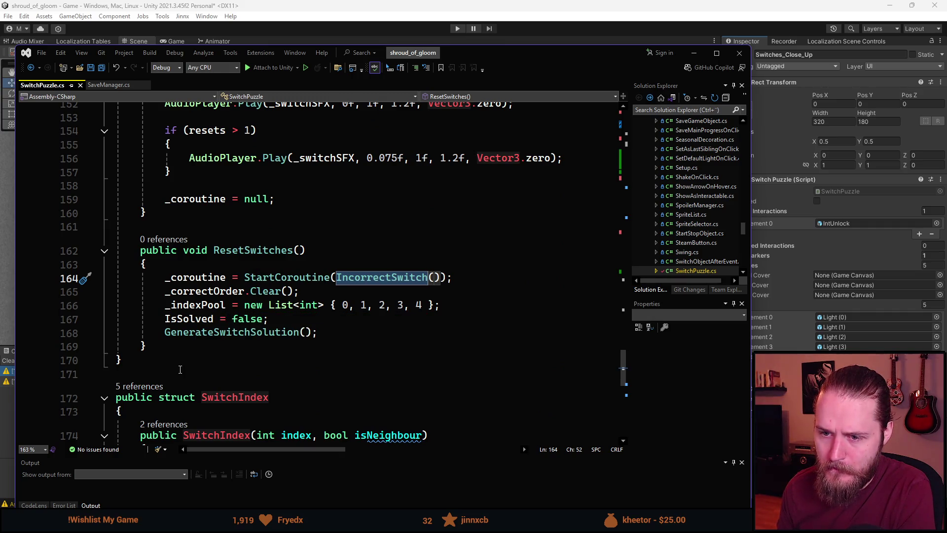
{"action": "scroll", "coordinate": [180, 369], "scroll_direction": "down", "scroll_amount": 1}
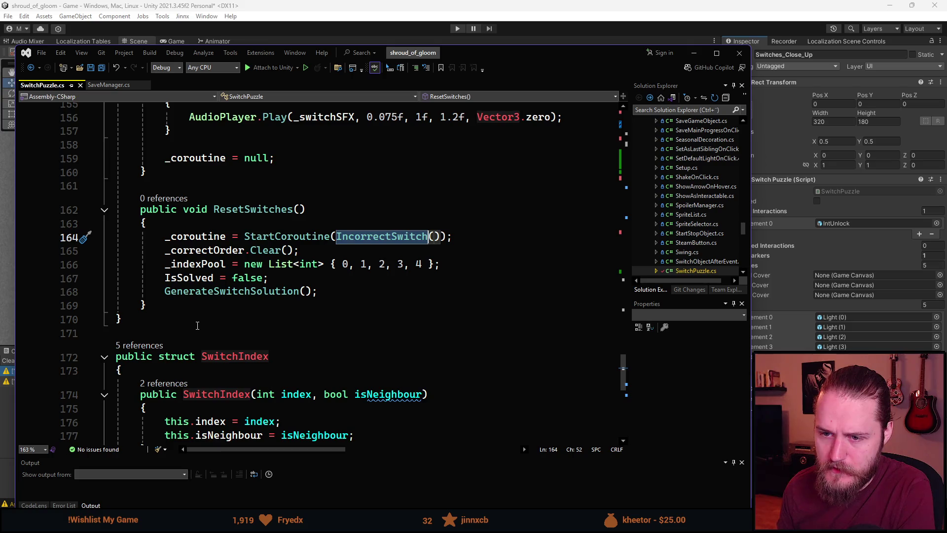
{"action": "left_click", "coordinate": [213, 277]}
{"action": "scroll", "coordinate": [236, 376], "scroll_direction": "up", "scroll_amount": 20}
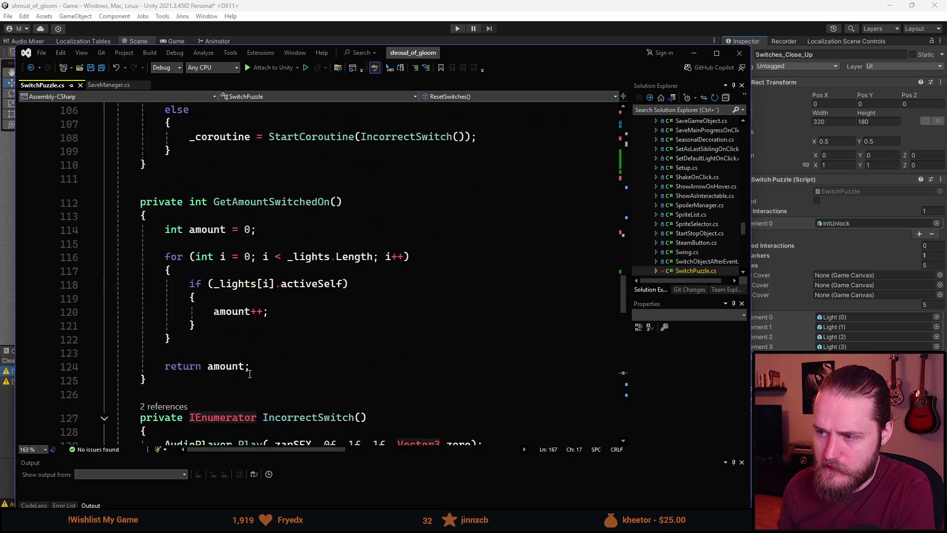
{"action": "scroll", "coordinate": [237, 376], "scroll_direction": "up", "scroll_amount": 20}
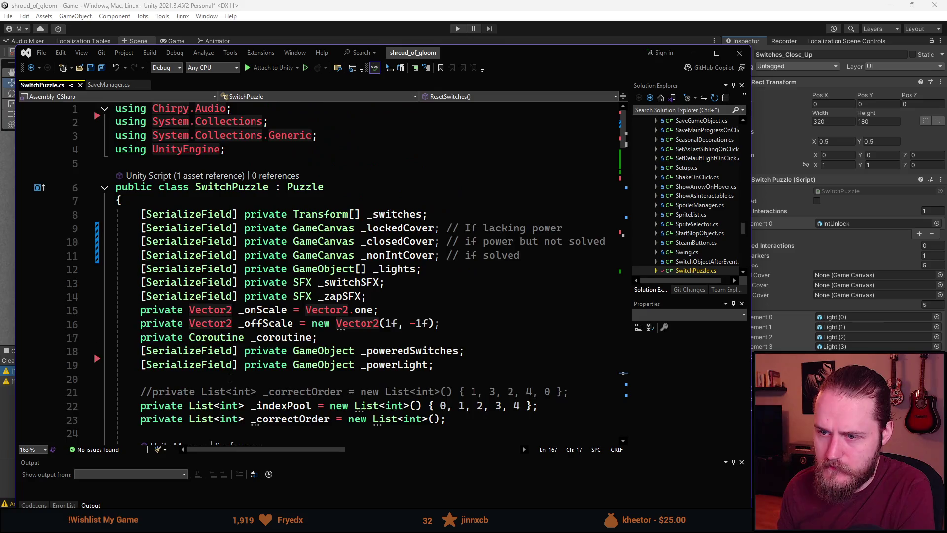
{"action": "scroll", "coordinate": [511, 127], "scroll_direction": "down", "scroll_amount": 2}
{"action": "key", "text": "alt+Tab"}
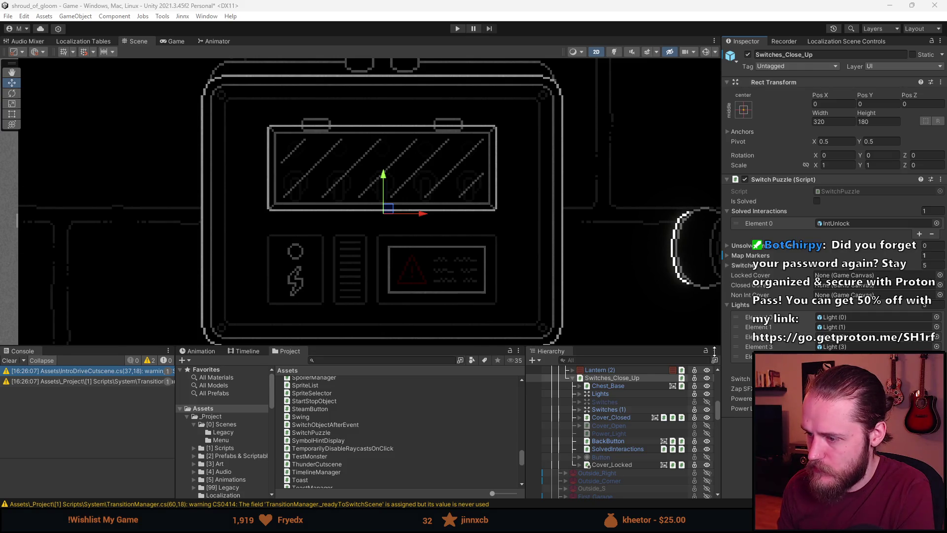
Apply all overrides to the Outside_Garage prefab, open it for editing, and clear console warnings
{"action": "scroll", "coordinate": [640, 396], "scroll_direction": "up", "scroll_amount": 5}
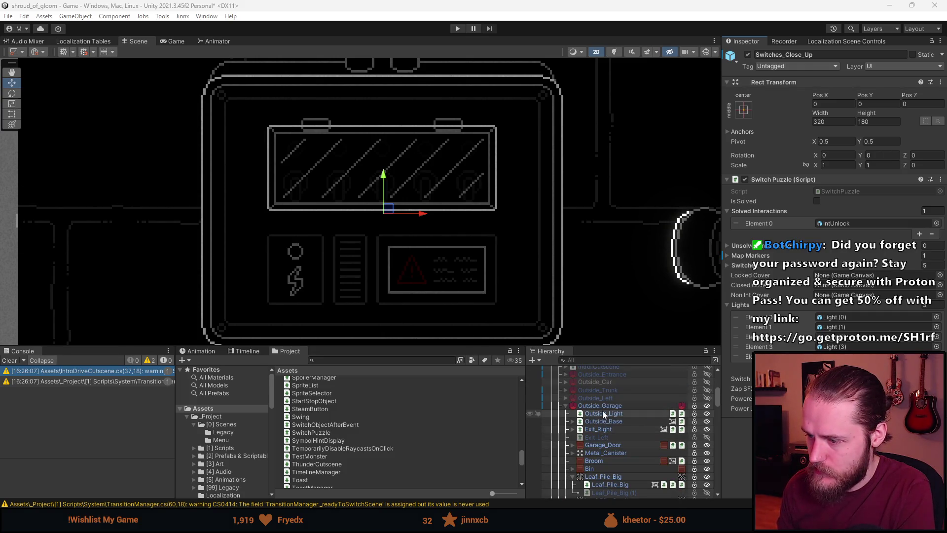
{"action": "left_click", "coordinate": [599, 406]}
{"action": "left_click", "coordinate": [901, 77]}
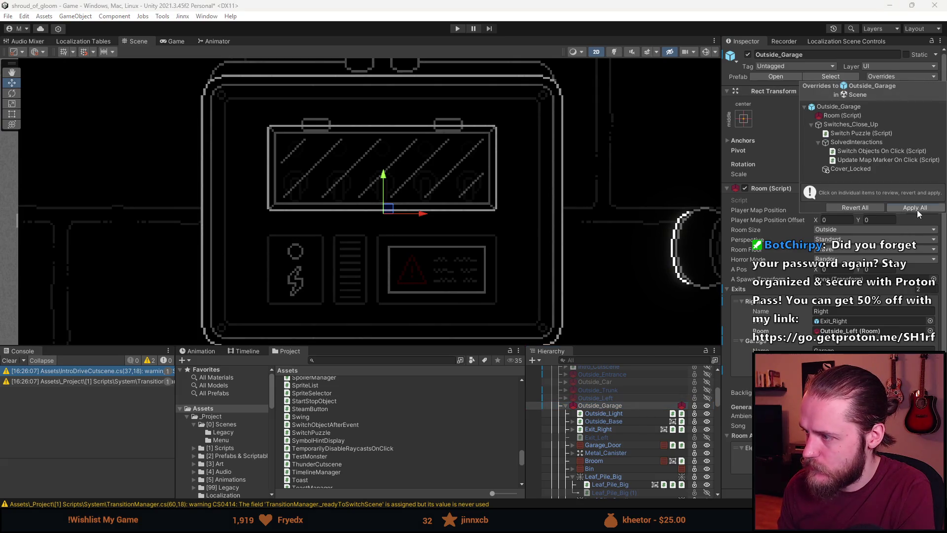
{"action": "left_click", "coordinate": [917, 209]}
{"action": "left_click", "coordinate": [713, 406]}
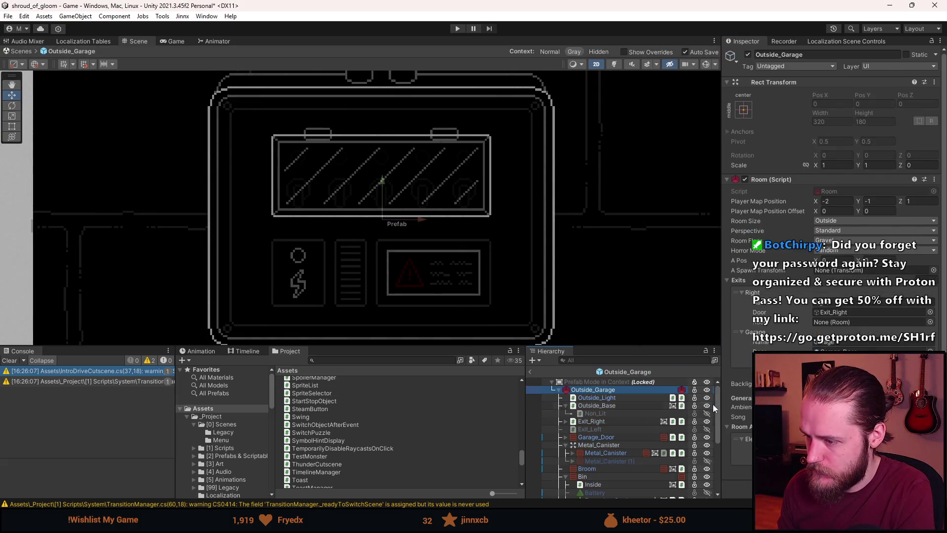
{"action": "left_click", "coordinate": [10, 361]}
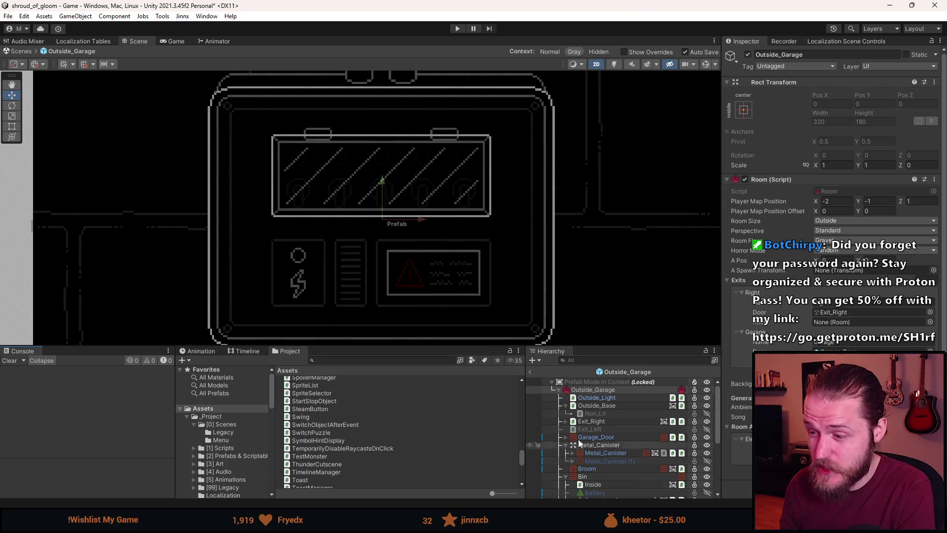
Delete the duplicate Switches (1) group under Switches_Close_Up
{"action": "scroll", "coordinate": [620, 463], "scroll_direction": "down", "scroll_amount": 3}
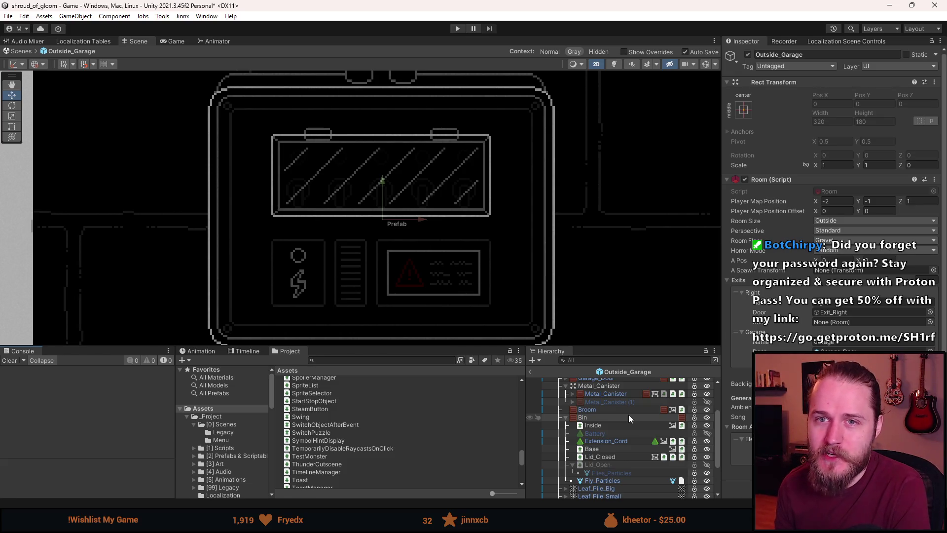
{"action": "scroll", "coordinate": [611, 475], "scroll_direction": "down", "scroll_amount": 3}
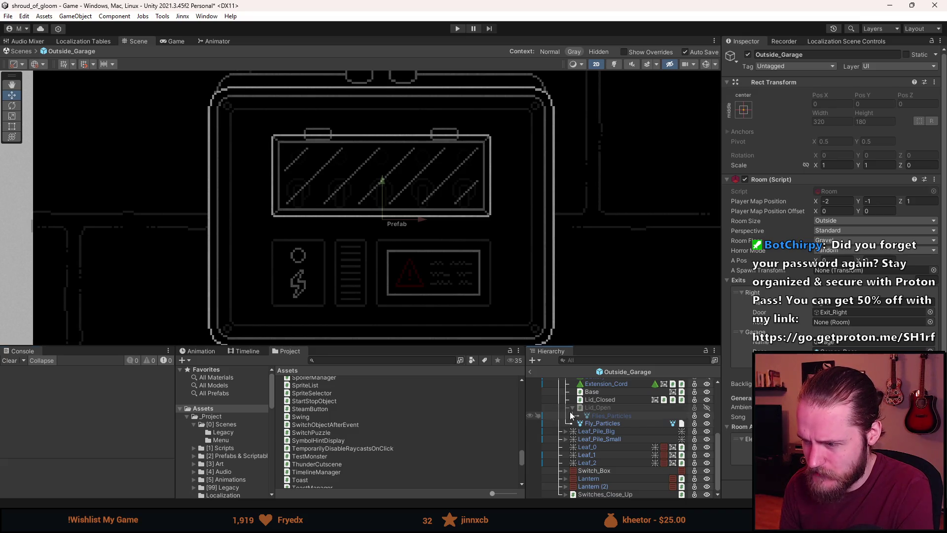
{"action": "left_click", "coordinate": [571, 408]}
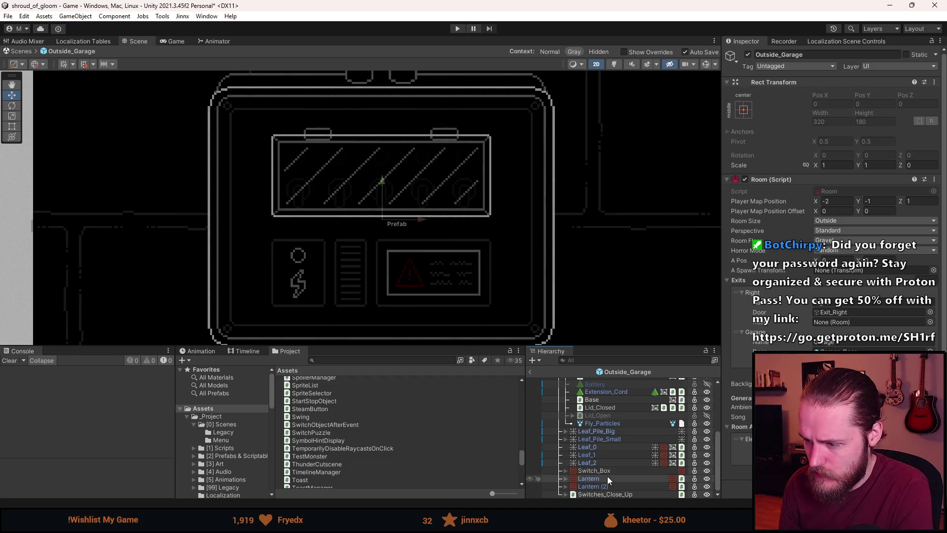
{"action": "left_click", "coordinate": [611, 494]}
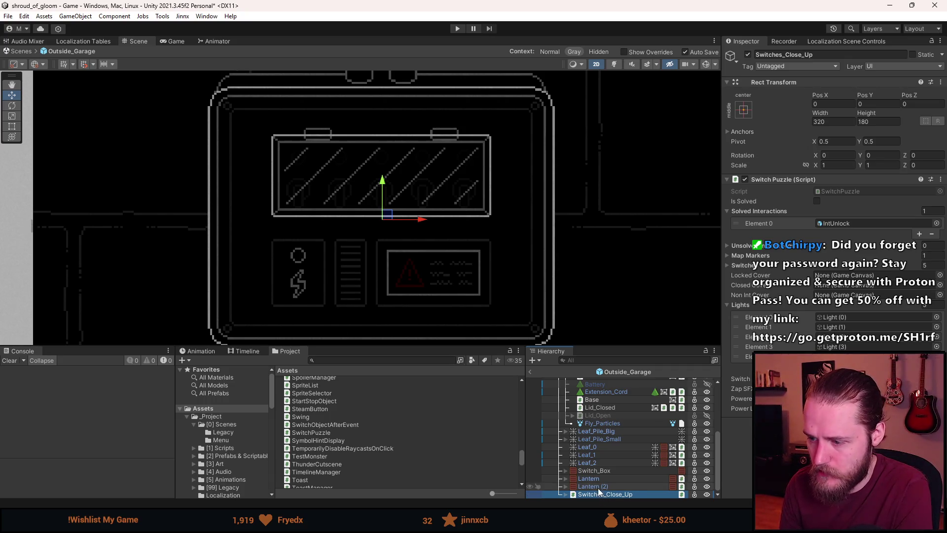
{"action": "left_click", "coordinate": [566, 494]}
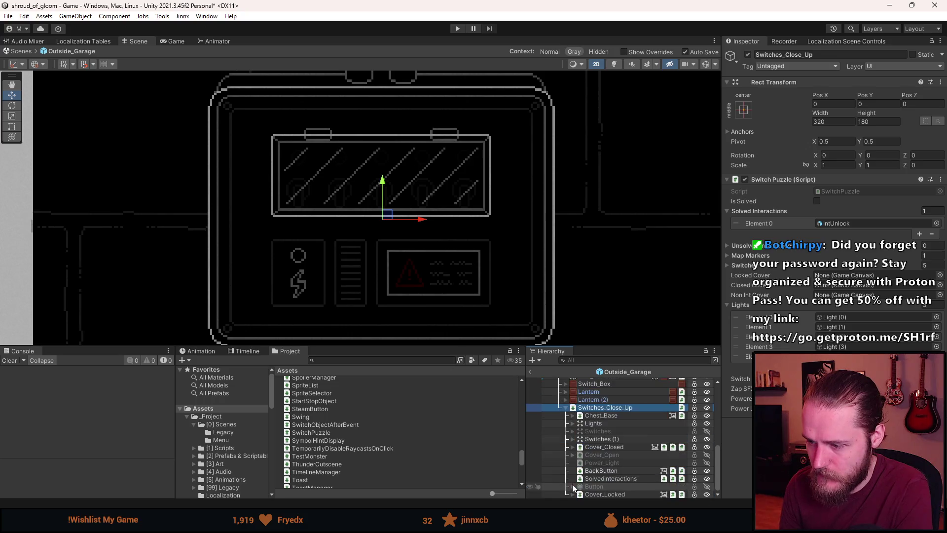
{"action": "left_click", "coordinate": [600, 439]}
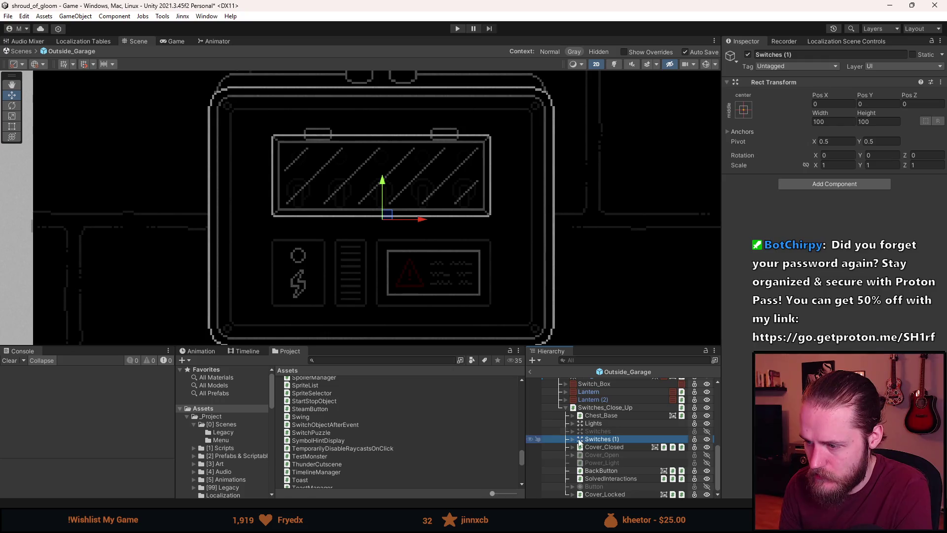
{"action": "left_click", "coordinate": [573, 439]}
{"action": "left_click", "coordinate": [602, 447]}
{"action": "scroll", "coordinate": [833, 147], "scroll_direction": "down", "scroll_amount": 4}
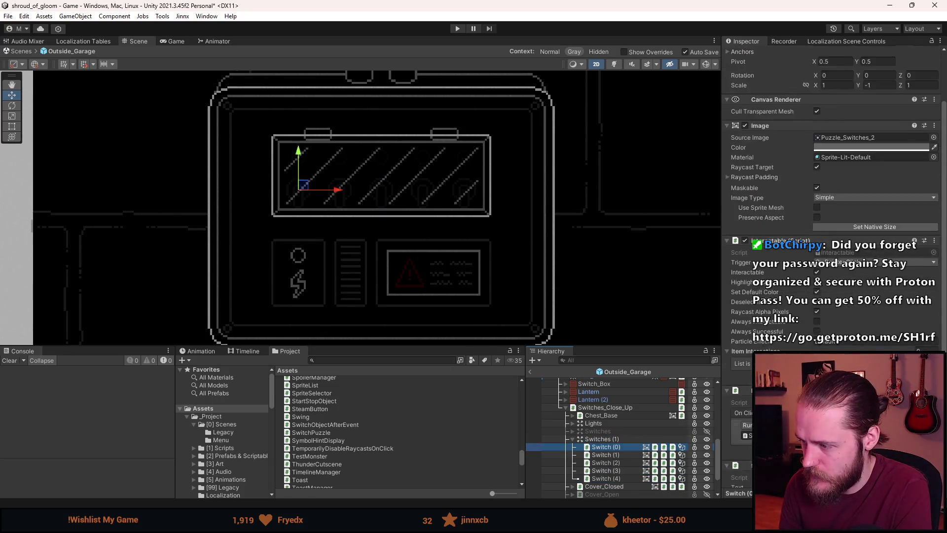
{"action": "scroll", "coordinate": [833, 148], "scroll_direction": "down", "scroll_amount": 1}
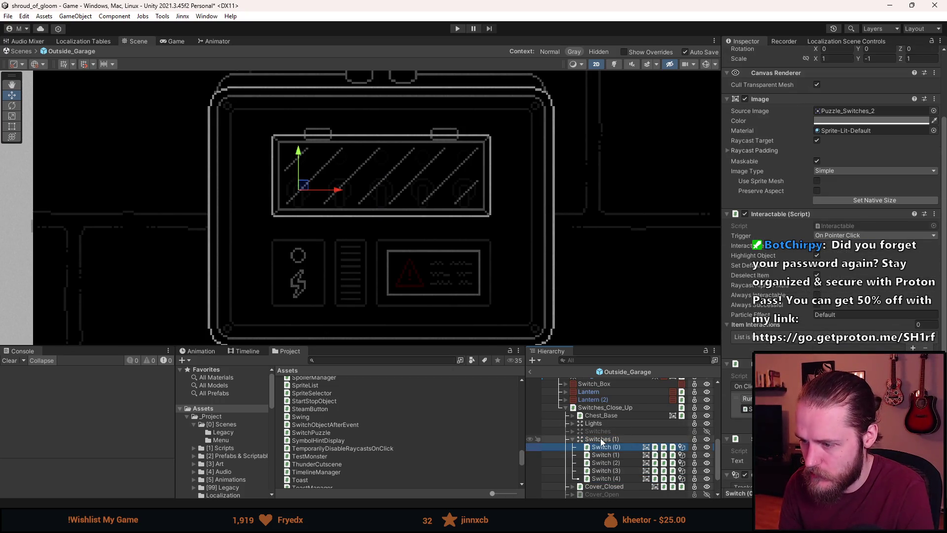
{"action": "right_click", "coordinate": [599, 438]}
{"action": "key", "text": "Delete"}
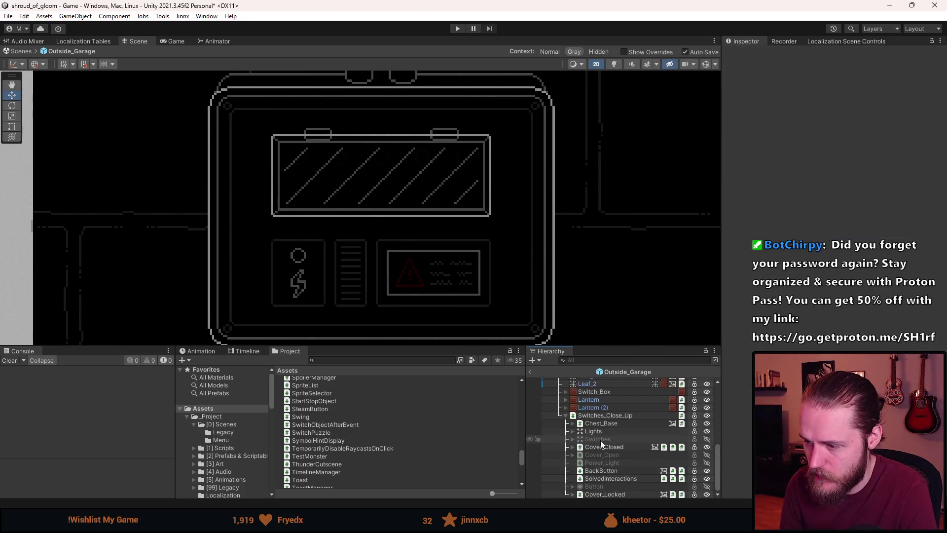
Make the original Switches group active so the switches appear
{"action": "left_click", "coordinate": [600, 438]}
{"action": "key", "text": "alt+shift+a"}
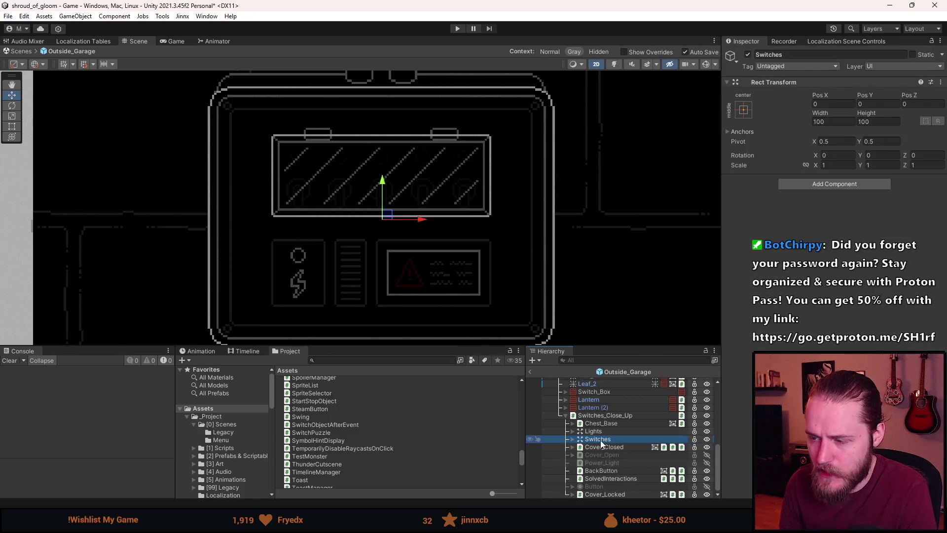
{"action": "left_click", "coordinate": [573, 438]}
{"action": "left_click", "coordinate": [572, 439]}
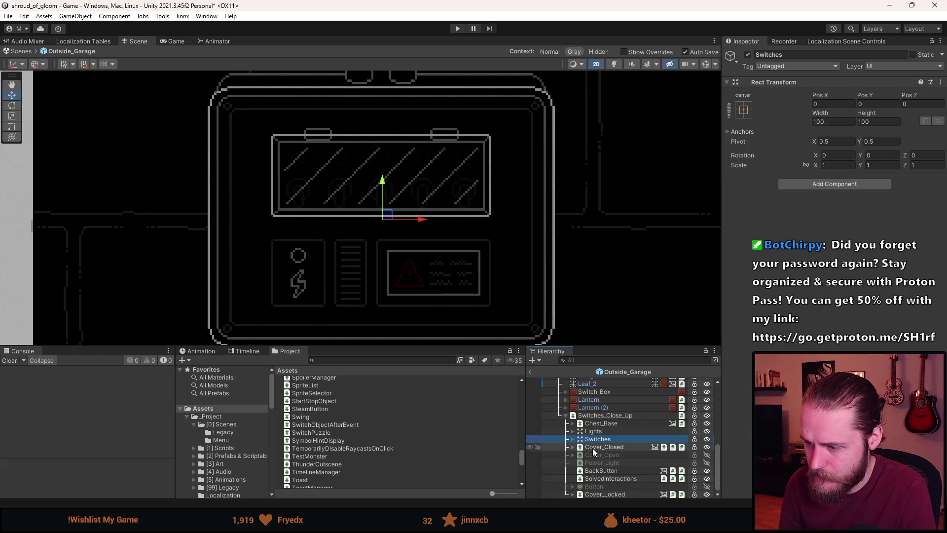
{"action": "left_click", "coordinate": [593, 447]}
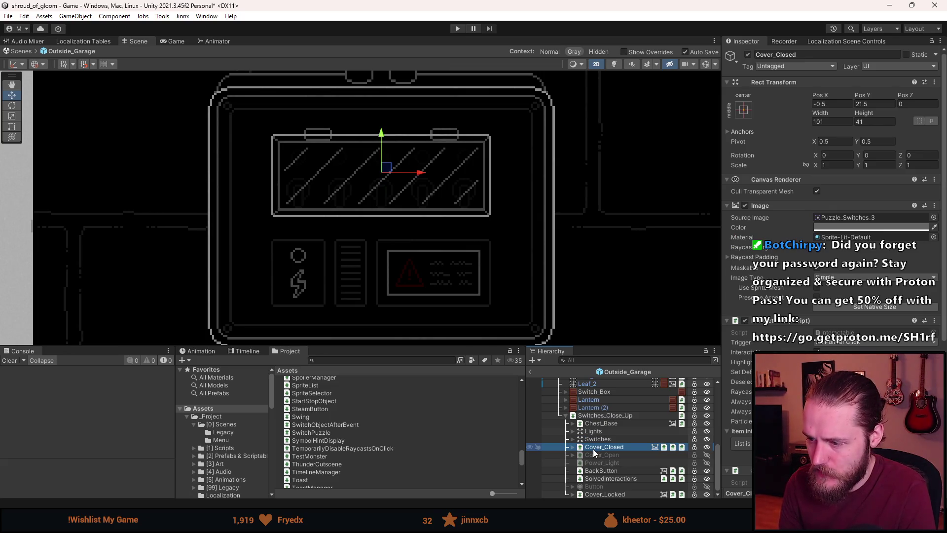
Hide Cover_Closed and rename the cover group to Covers
{"action": "key", "text": "shift+alt+a"}
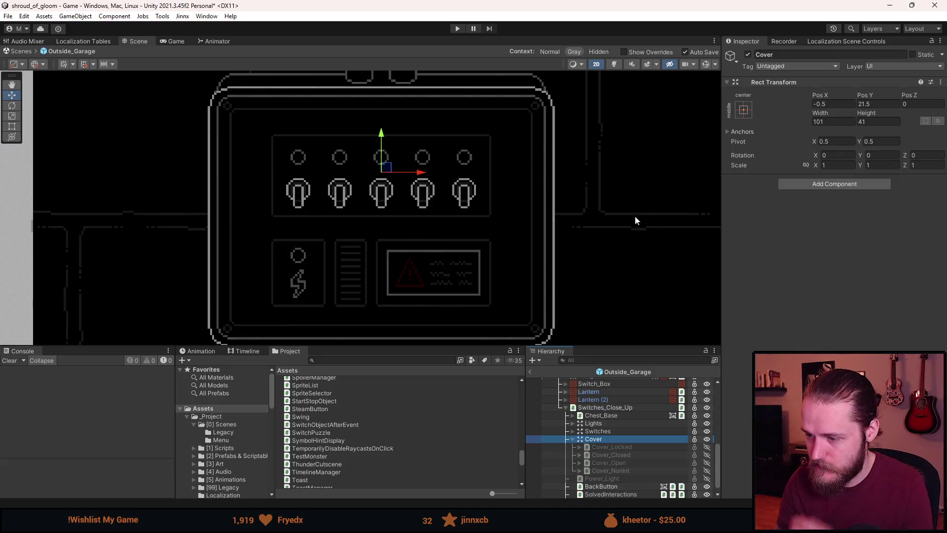
{"action": "left_click", "coordinate": [825, 54]}
{"action": "type", "text": "Covers"}
{"action": "key", "text": "Return"}
Replace the selected cover's two script components with a Non Interactable script
{"action": "left_click", "coordinate": [623, 439]}
{"action": "scroll", "coordinate": [791, 315], "scroll_direction": "down", "scroll_amount": 2}
{"action": "right_click", "coordinate": [794, 269]}
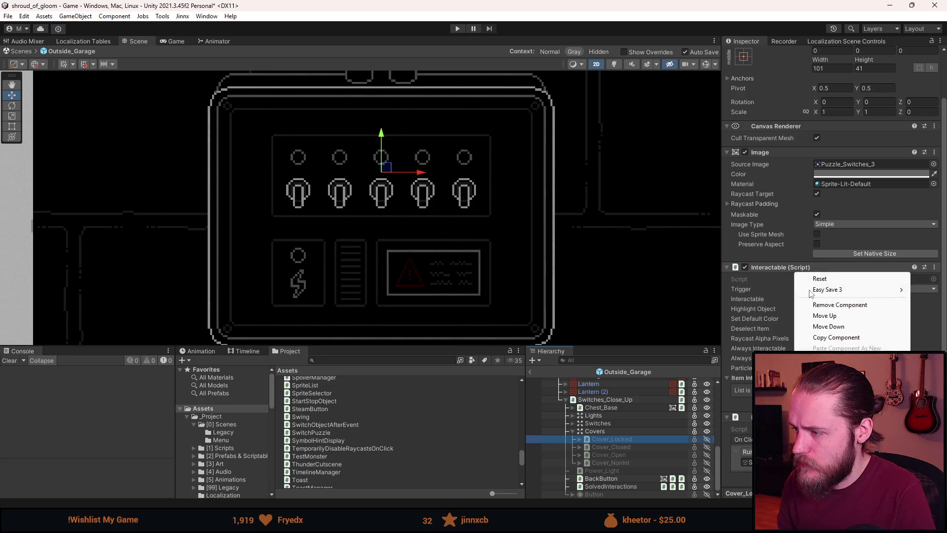
{"action": "left_click", "coordinate": [840, 306]}
{"action": "right_click", "coordinate": [798, 320]}
{"action": "left_click", "coordinate": [823, 351]}
{"action": "left_click", "coordinate": [833, 325]}
{"action": "type", "text": "non"}
{"action": "key", "text": "Return"}
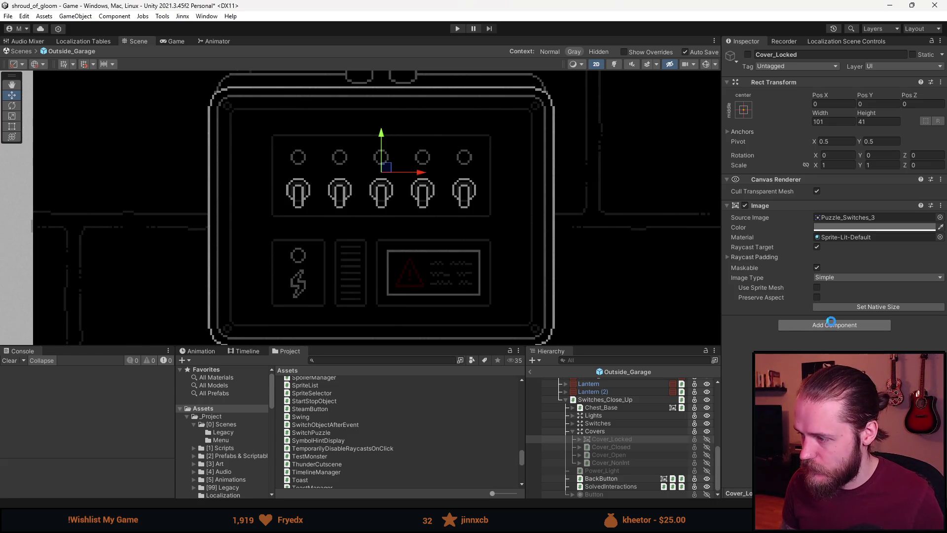
Activate Cover_Locked over the switches
{"action": "left_click", "coordinate": [579, 439]}
{"action": "left_click", "coordinate": [595, 446]}
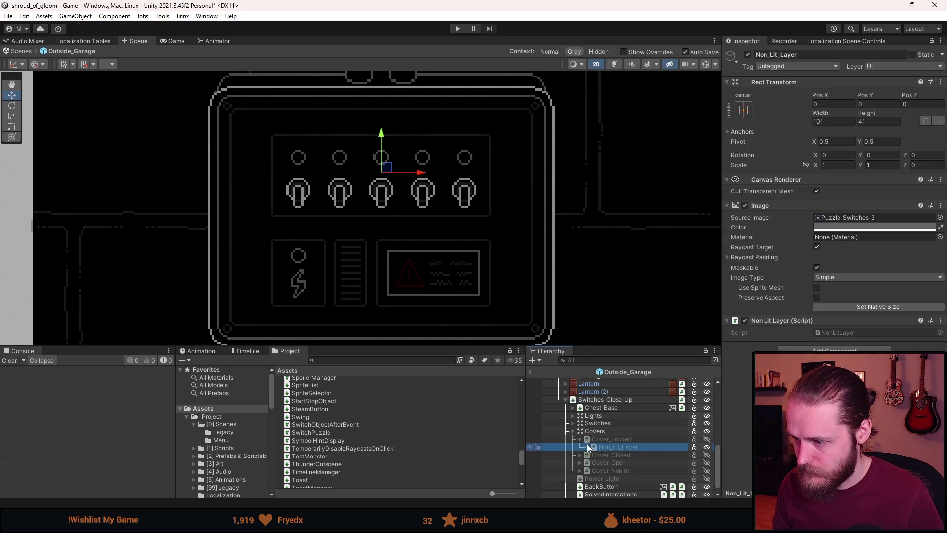
{"action": "left_click", "coordinate": [580, 439]}
{"action": "left_click", "coordinate": [598, 441]}
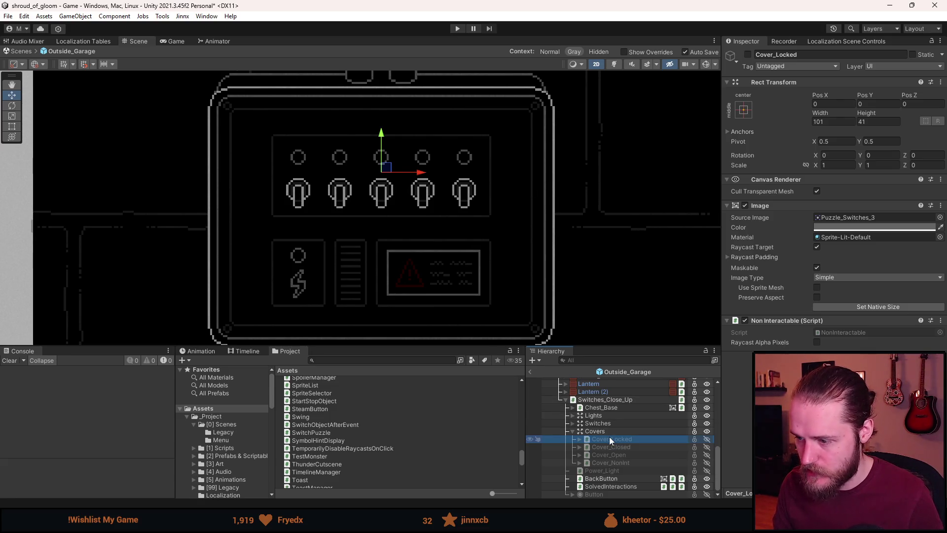
{"action": "key", "text": "alt+shift+a"}
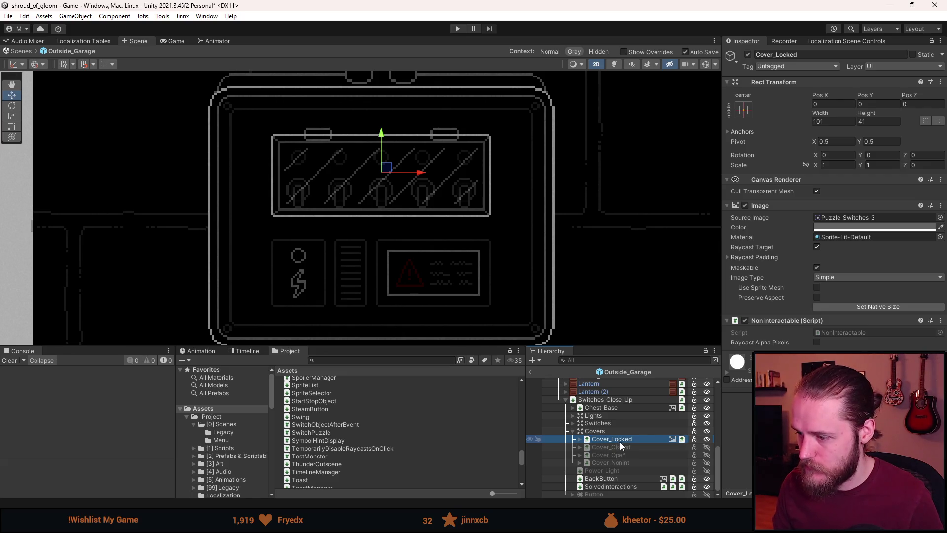
Swap names so the Non Interactable cover is Cover_NonInt and the other is Cover_Locked
{"action": "left_click", "coordinate": [656, 462]}
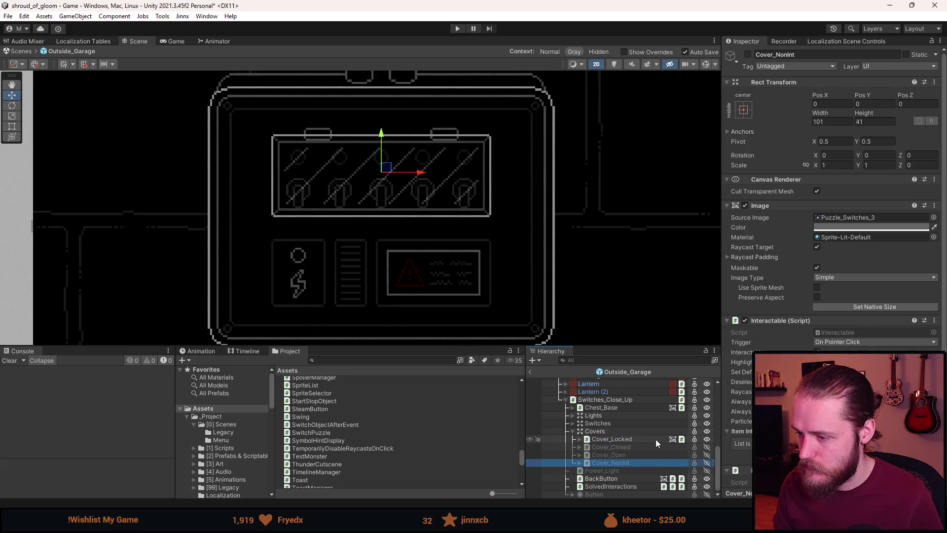
{"action": "left_click", "coordinate": [647, 438]}
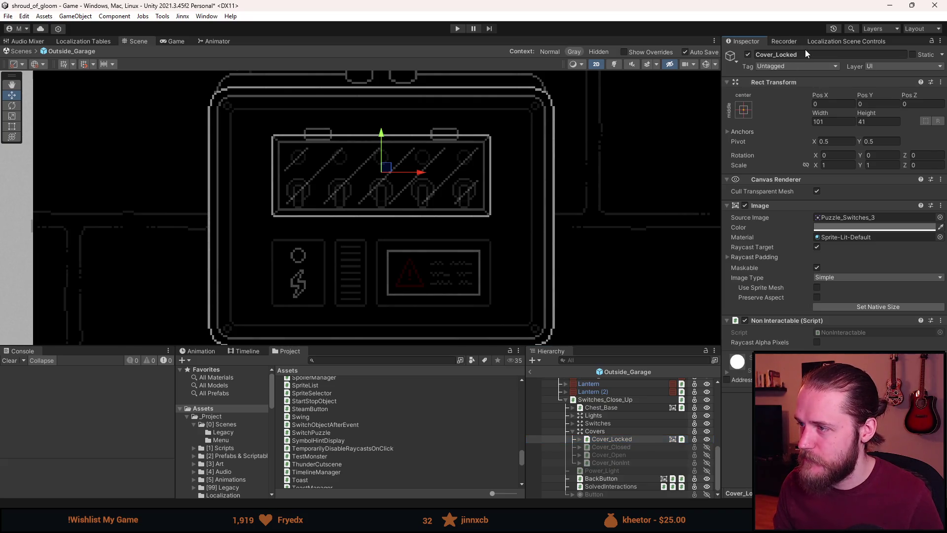
{"action": "left_click_drag", "start_coordinate": [800, 55], "coordinate": [777, 55]}
{"action": "type", "text": "NonInt"}
{"action": "key", "text": "Return"}
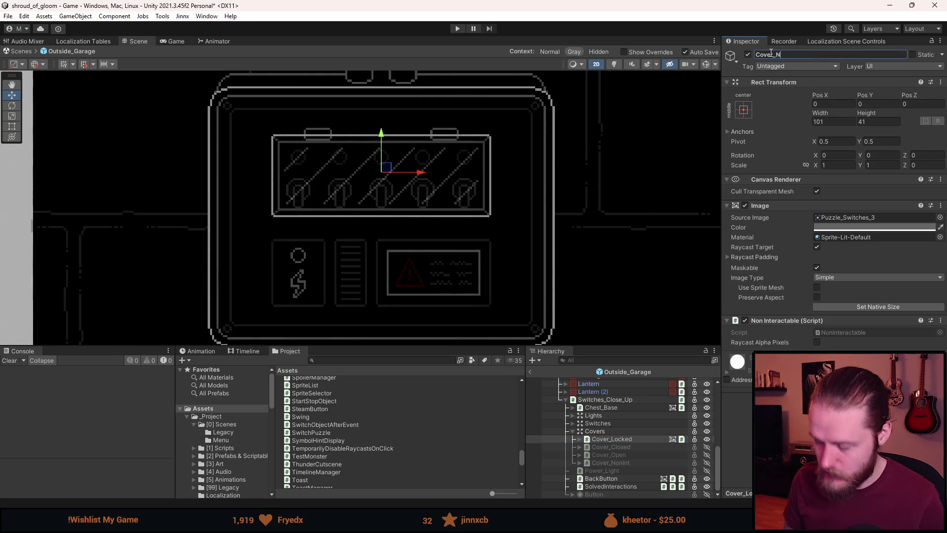
{"action": "left_click", "coordinate": [625, 462]}
{"action": "left_click_drag", "start_coordinate": [808, 54], "coordinate": [777, 55]}
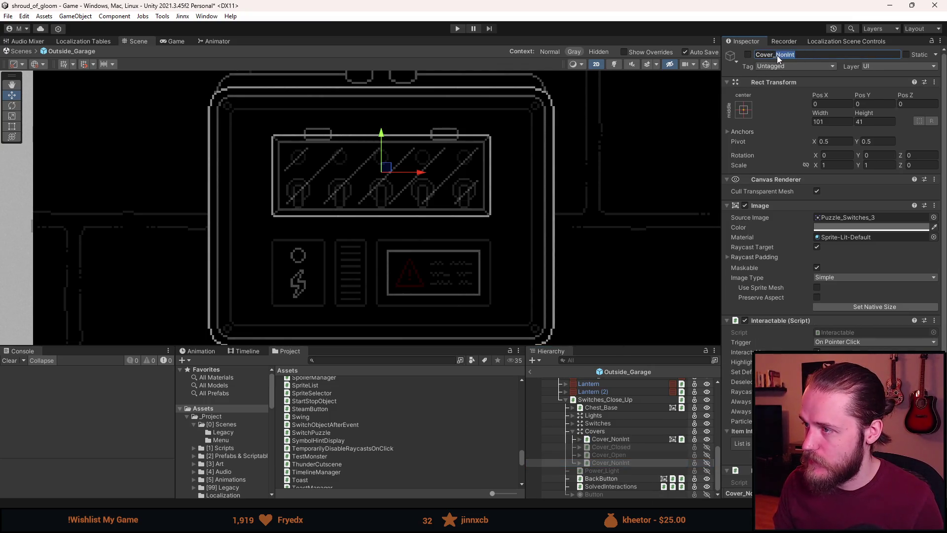
{"action": "type", "text": "Locked"}
{"action": "key", "text": "Return"}
Move Cover_NonInt to the bottom, deactivated, save, and place active Cover_Locked at the top
{"action": "left_click_drag", "start_coordinate": [645, 438], "coordinate": [632, 466]}
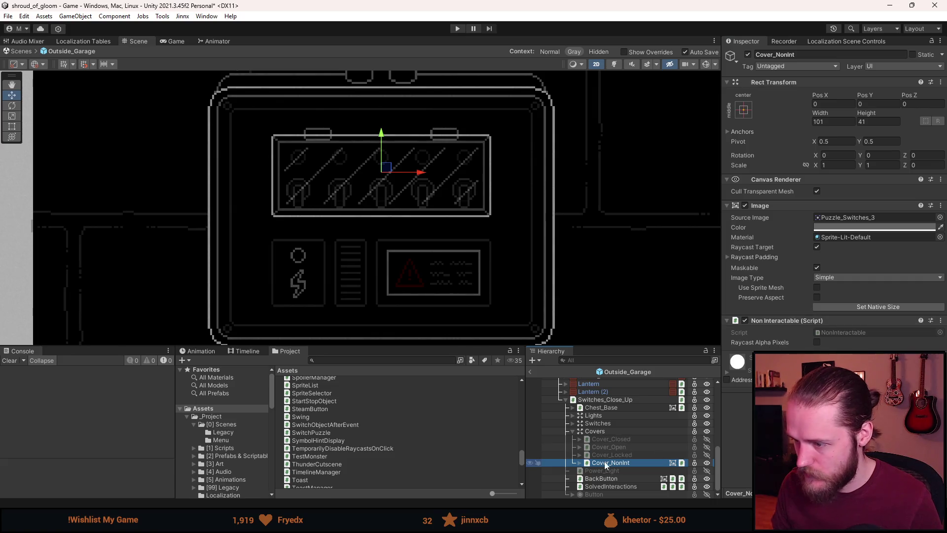
{"action": "key", "text": "alt+shift+a"}
{"action": "key", "text": "ctrl+s"}
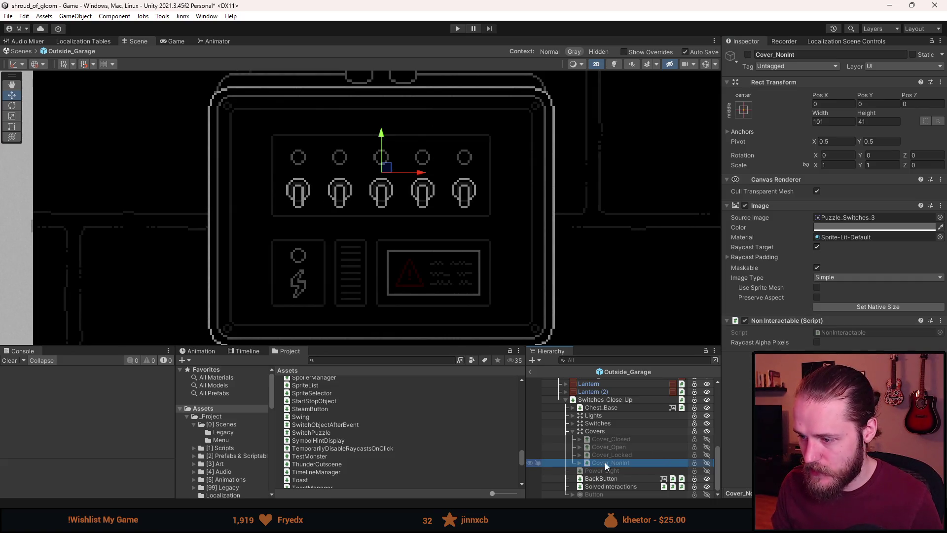
{"action": "left_click", "coordinate": [618, 454]}
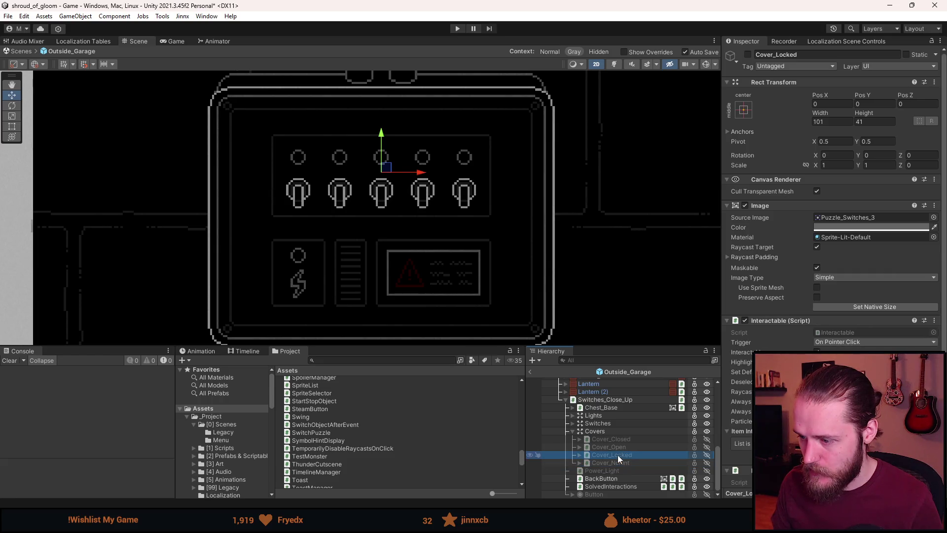
{"action": "key", "text": "alt+shift+a"}
{"action": "left_click_drag", "start_coordinate": [618, 455], "coordinate": [618, 437]}
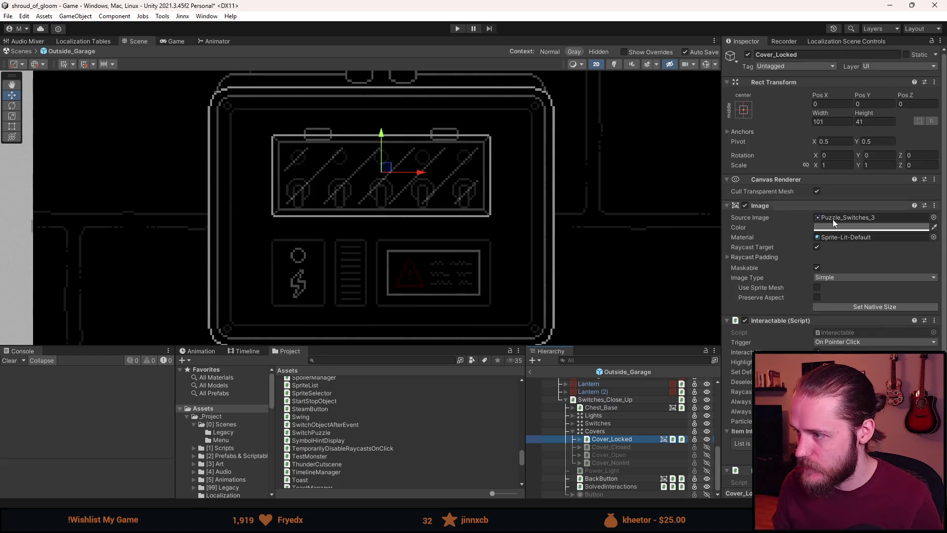
Localize the Show Toast On Click Text to the TOAST_NO_POWER string table entry
{"action": "scroll", "coordinate": [801, 330], "scroll_direction": "down", "scroll_amount": 3}
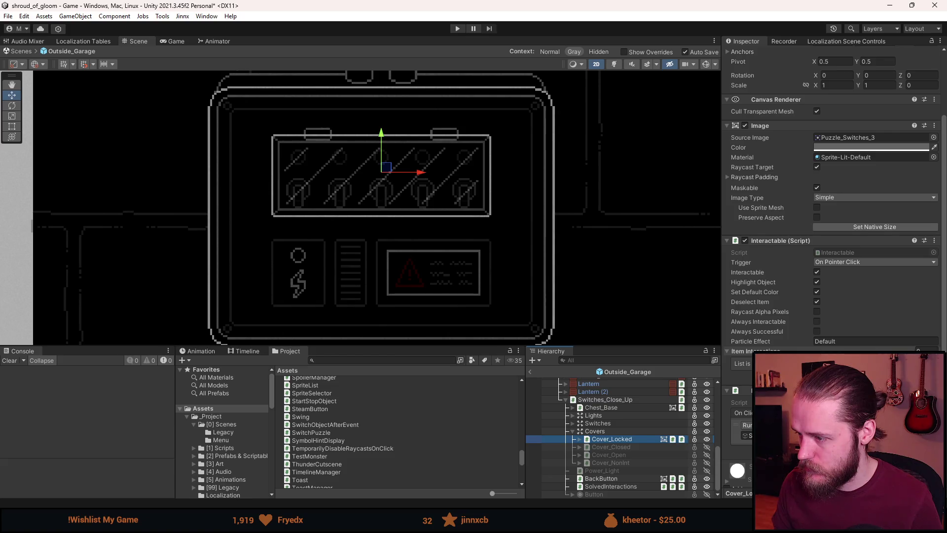
{"action": "scroll", "coordinate": [761, 348], "scroll_direction": "down", "scroll_amount": 2}
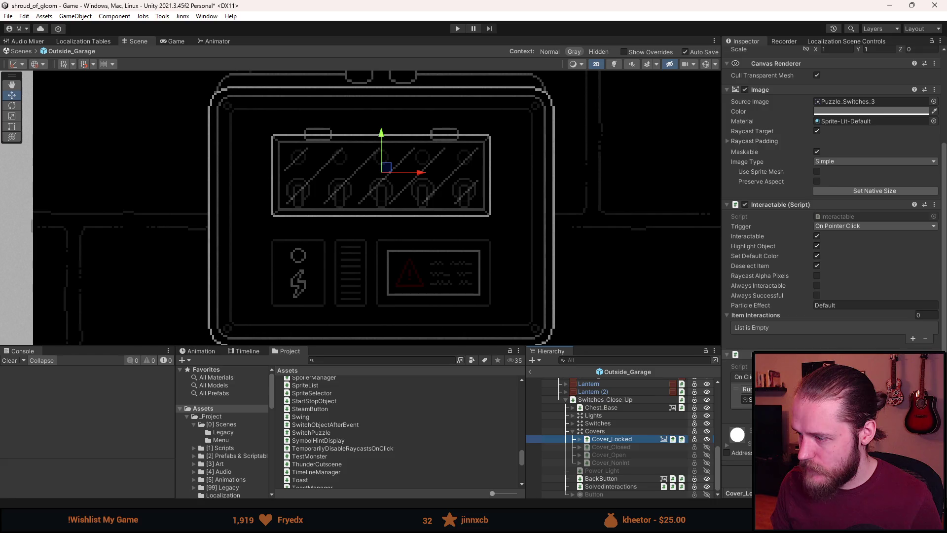
{"action": "scroll", "coordinate": [834, 247], "scroll_direction": "up", "scroll_amount": 3}
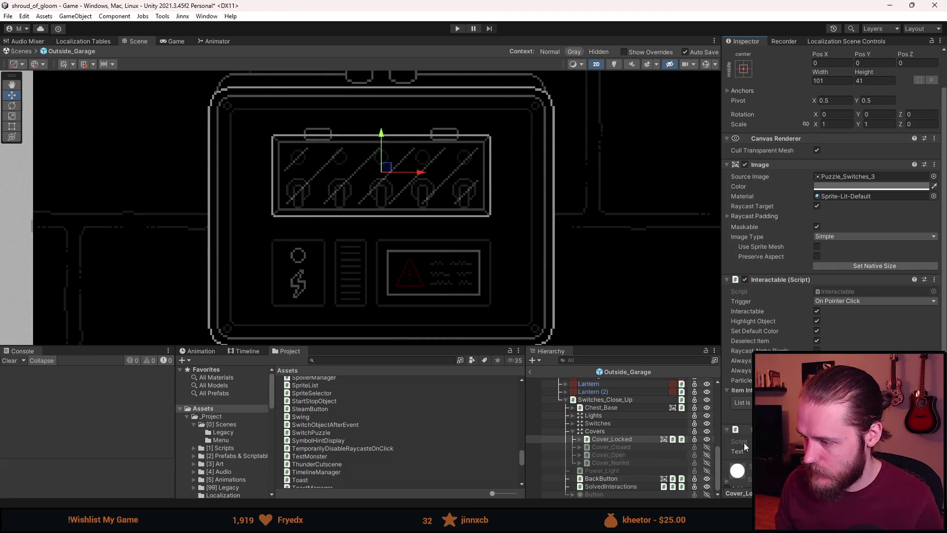
{"action": "scroll", "coordinate": [740, 423], "scroll_direction": "down", "scroll_amount": 2}
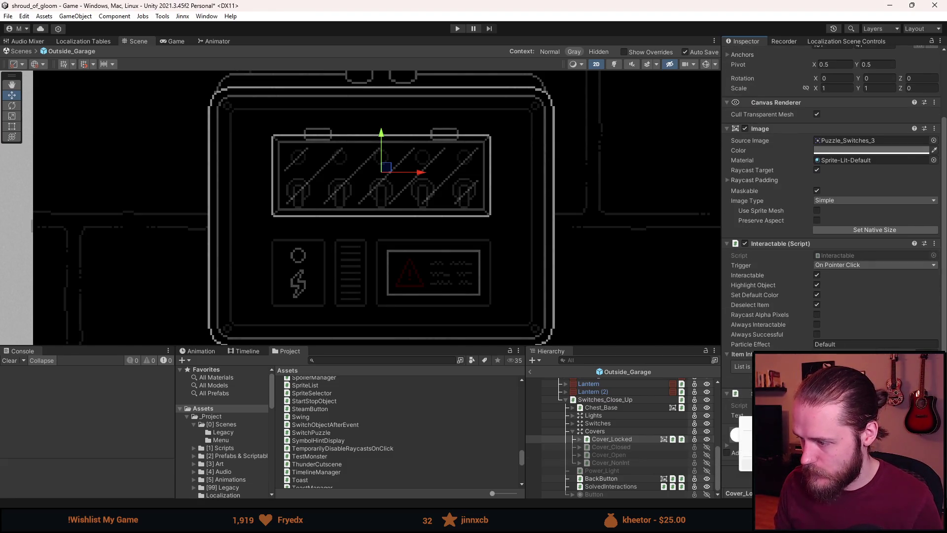
{"action": "scroll", "coordinate": [740, 424], "scroll_direction": "down", "scroll_amount": 5}
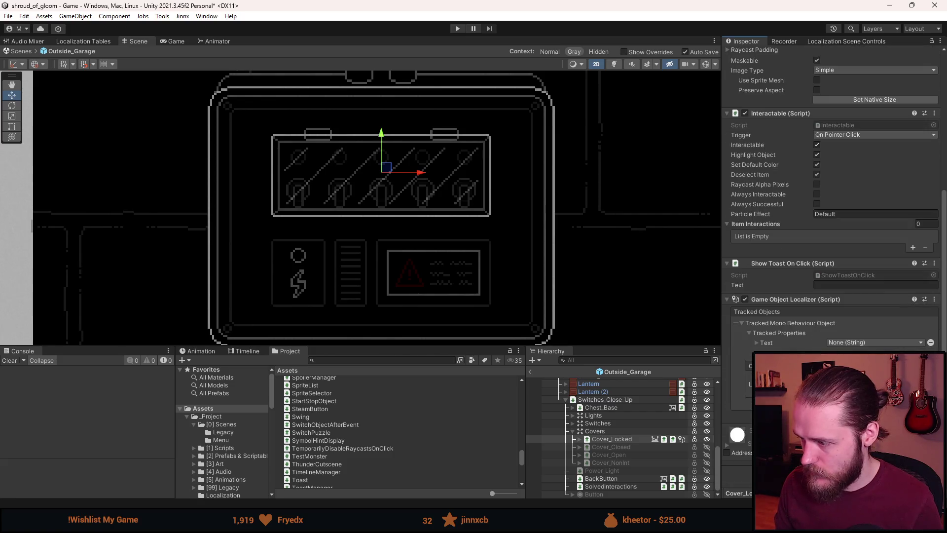
{"action": "left_click", "coordinate": [863, 341]}
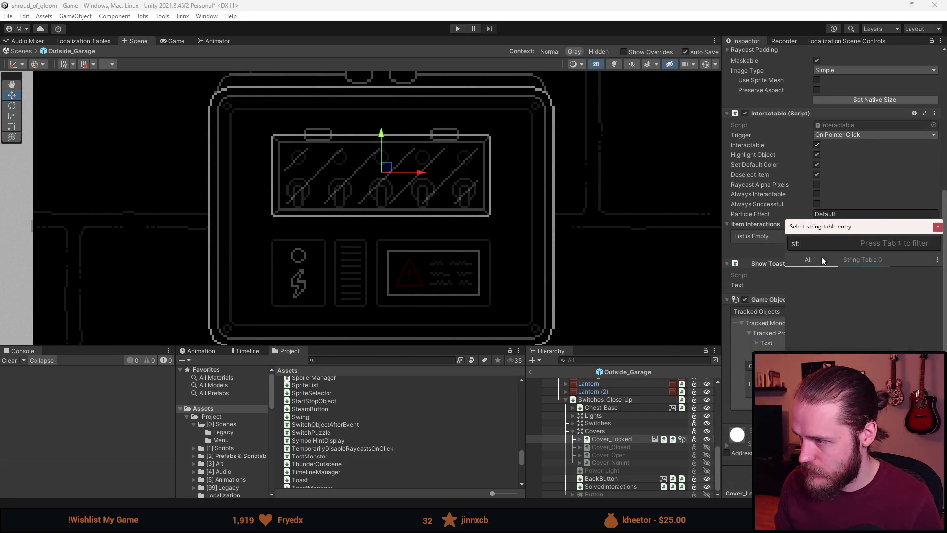
{"action": "key", "text": "Escape"}
{"action": "left_click", "coordinate": [771, 342]}
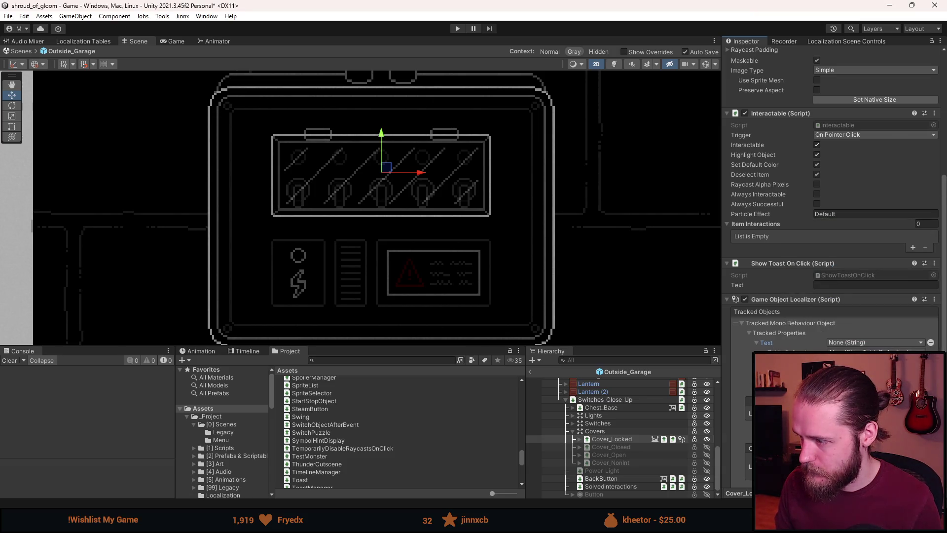
{"action": "left_click", "coordinate": [873, 342]}
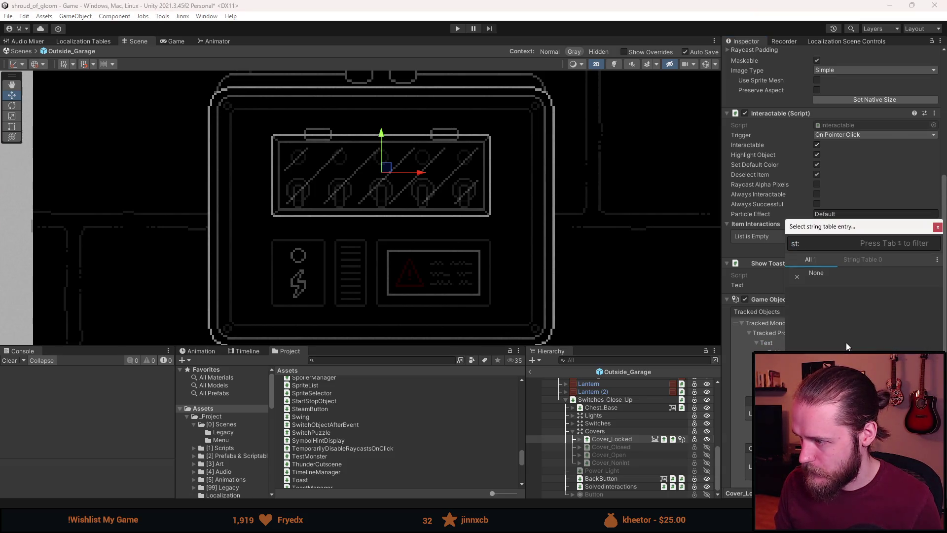
{"action": "type", "text": "power"}
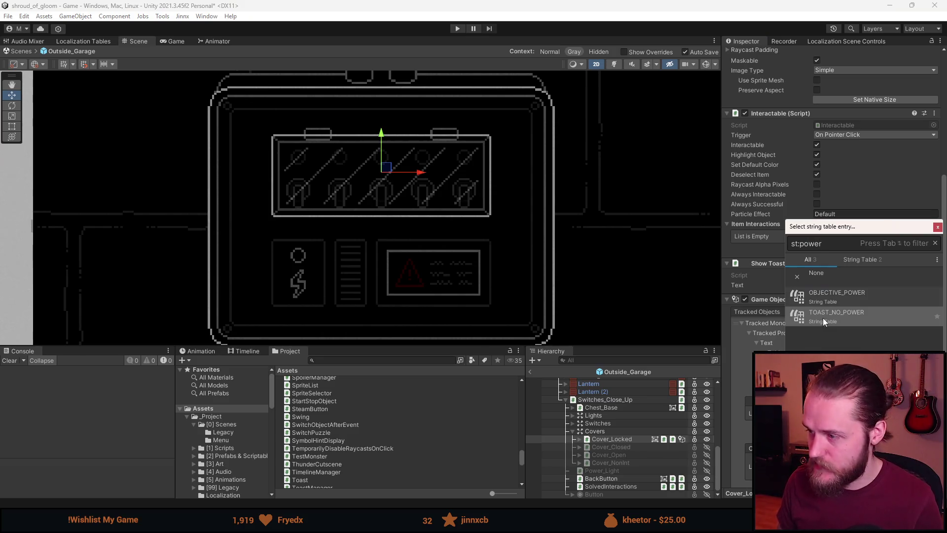
{"action": "left_click", "coordinate": [855, 314]}
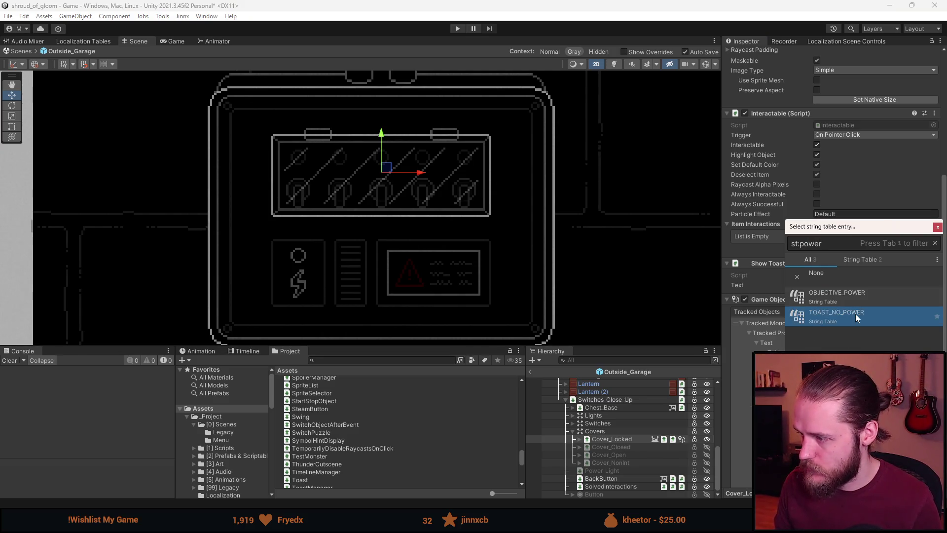
{"action": "left_click", "coordinate": [937, 227]}
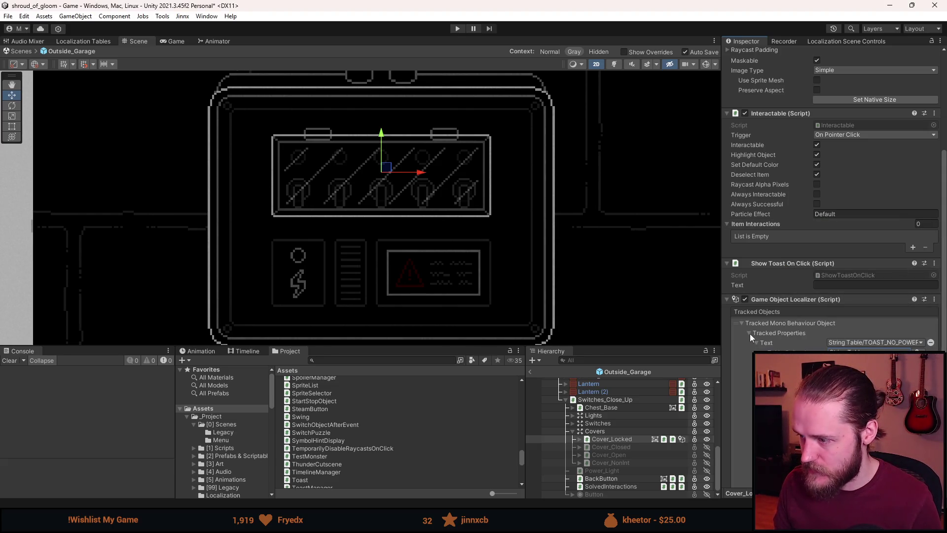
{"action": "left_click", "coordinate": [742, 321]}
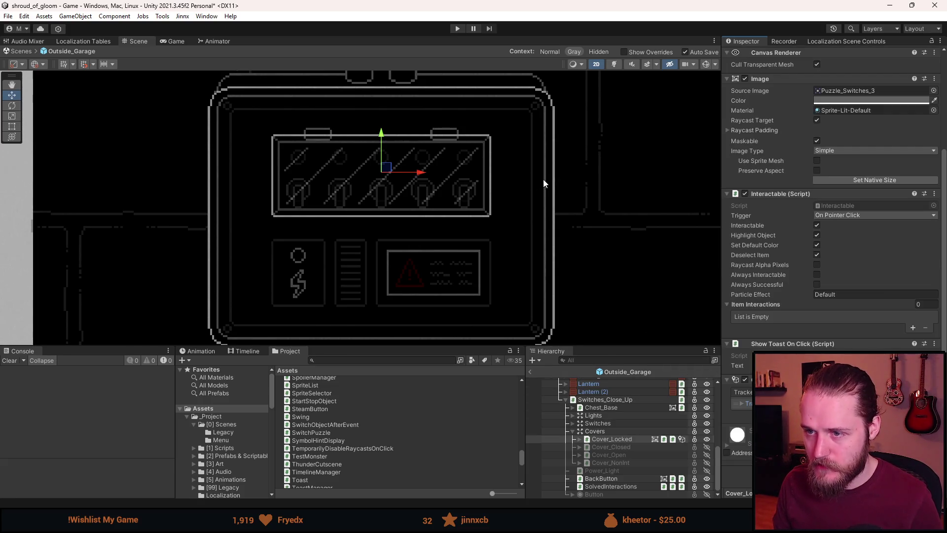
{"action": "left_click", "coordinate": [618, 448]}
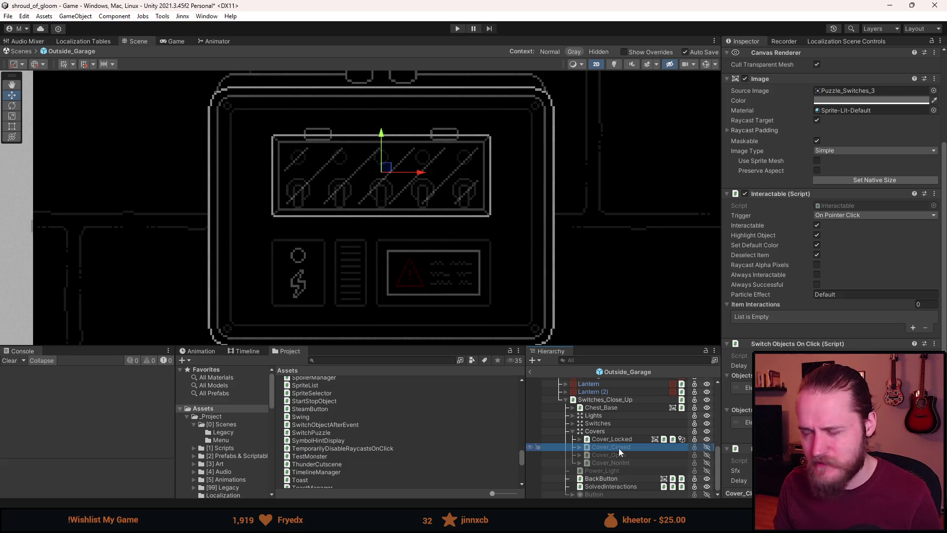
Preview Cover_Closed, Cover_Open and Cover_NonInt in turn, then restore Cover_Locked and collapse Covers
{"action": "left_click", "coordinate": [625, 439]}
{"action": "key", "text": "alt+shift+a"}
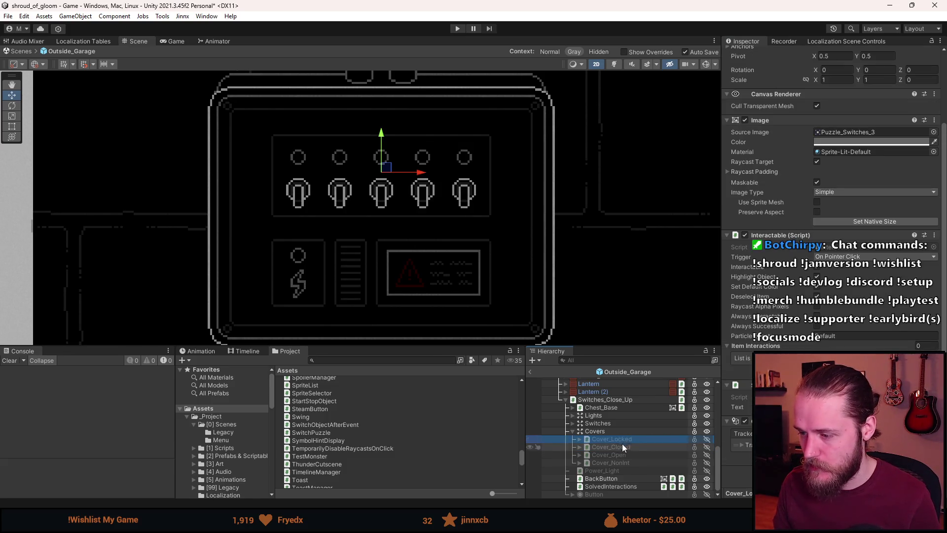
{"action": "left_click", "coordinate": [619, 445]}
{"action": "key", "text": "alt+shift+a"}
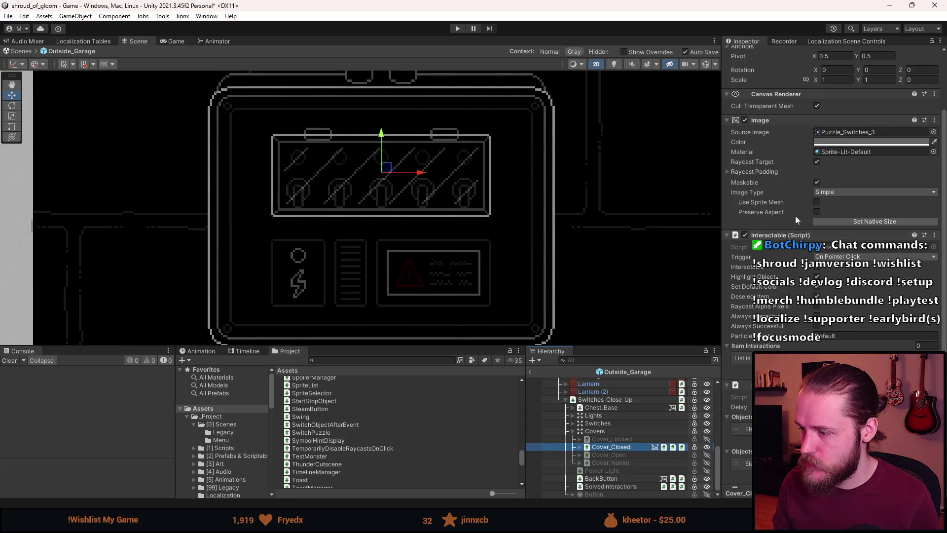
{"action": "scroll", "coordinate": [791, 267], "scroll_direction": "down", "scroll_amount": 2}
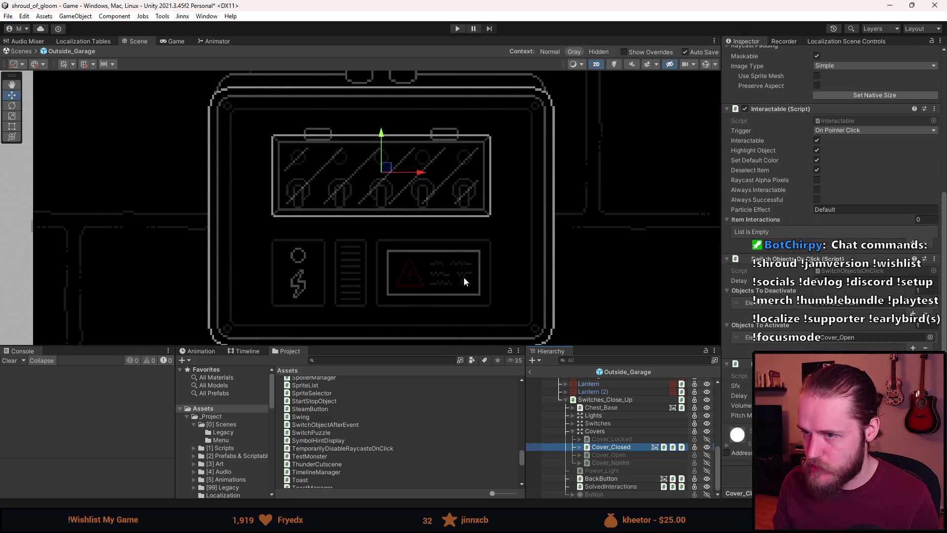
{"action": "key", "text": "alt+shift+a"}
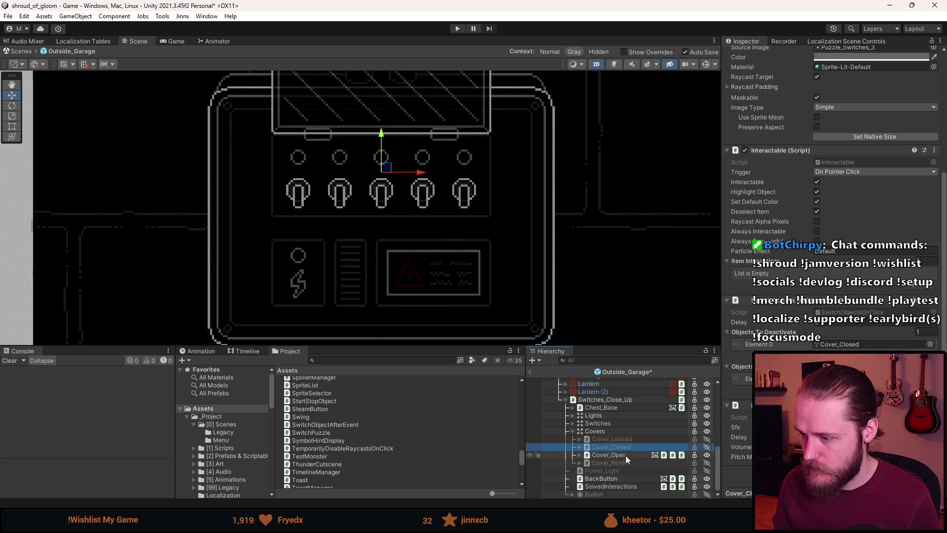
{"action": "left_click", "coordinate": [625, 454]}
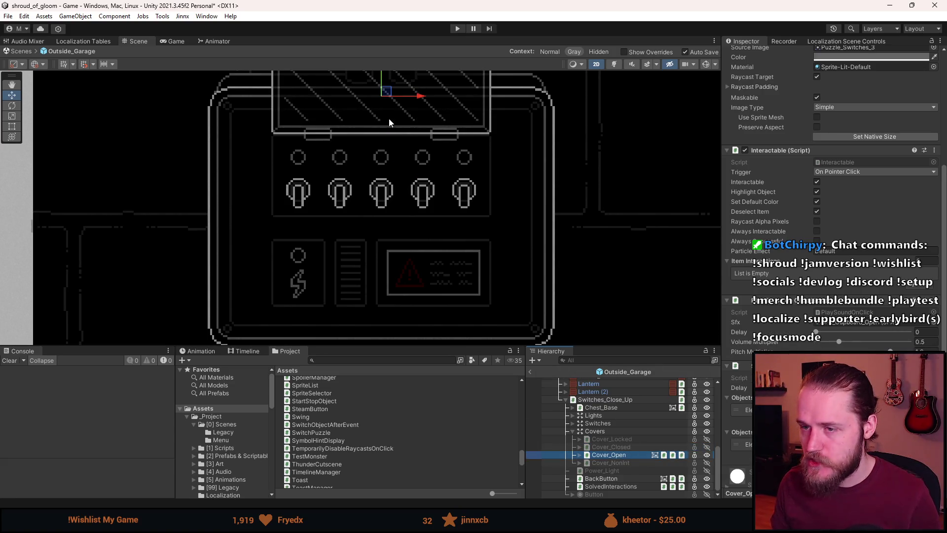
{"action": "scroll", "coordinate": [826, 337], "scroll_direction": "down", "scroll_amount": 4}
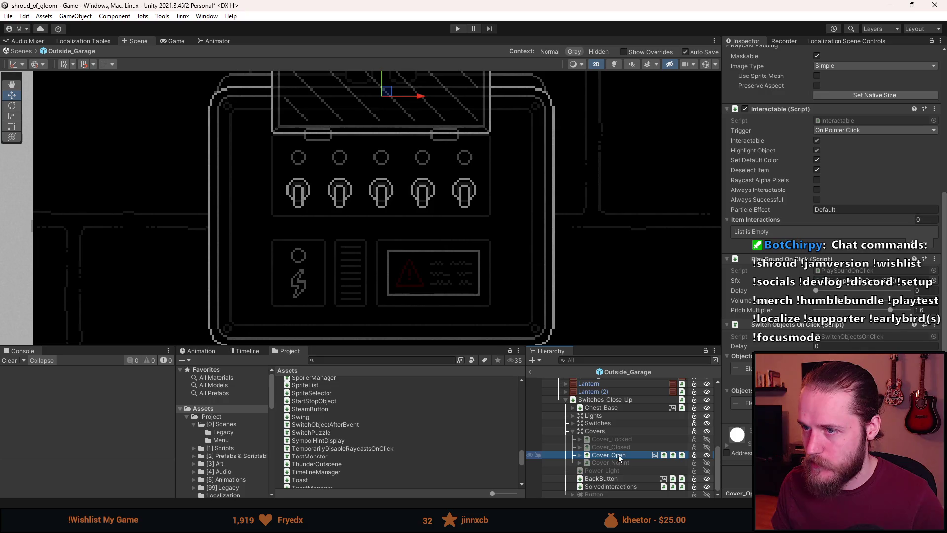
{"action": "key", "text": "a"}
{"action": "key", "text": "a"}
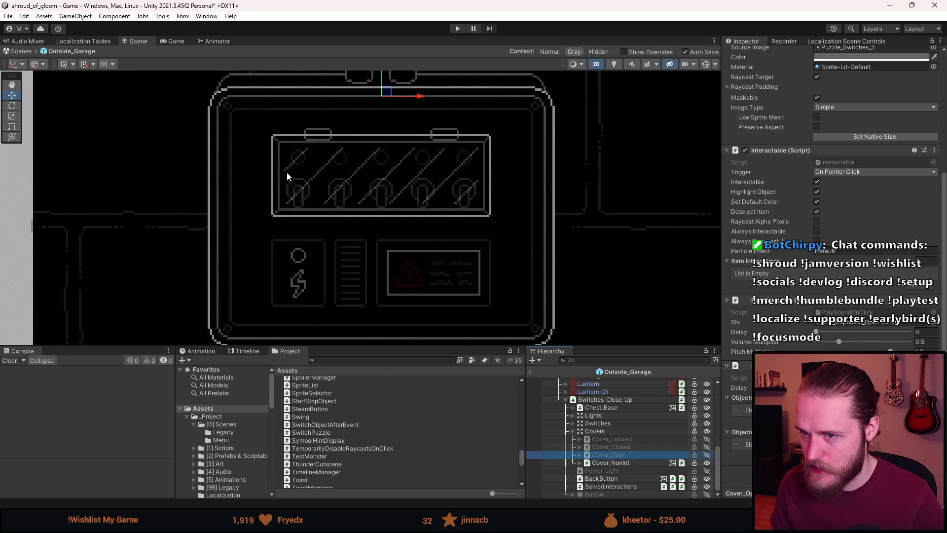
{"action": "left_click", "coordinate": [626, 462]}
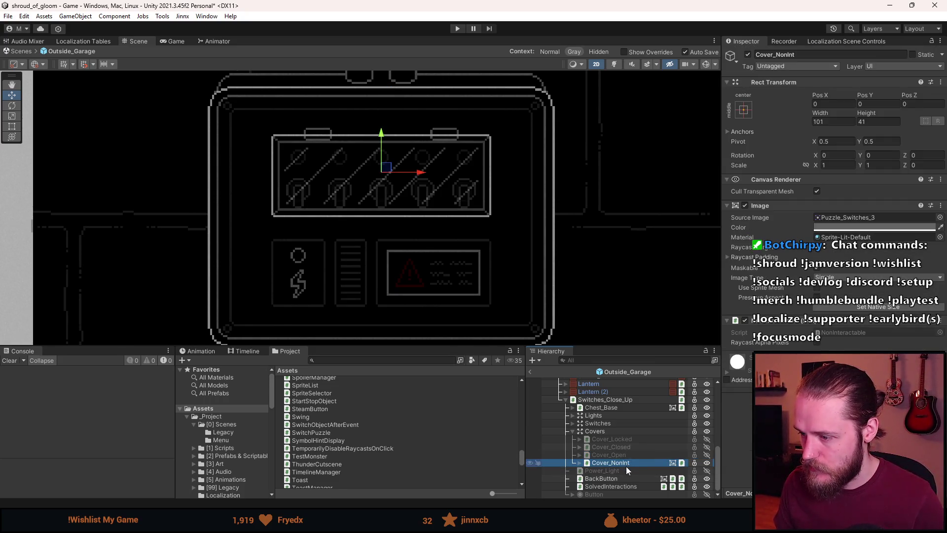
{"action": "key", "text": "a"}
{"action": "key", "text": "a"}
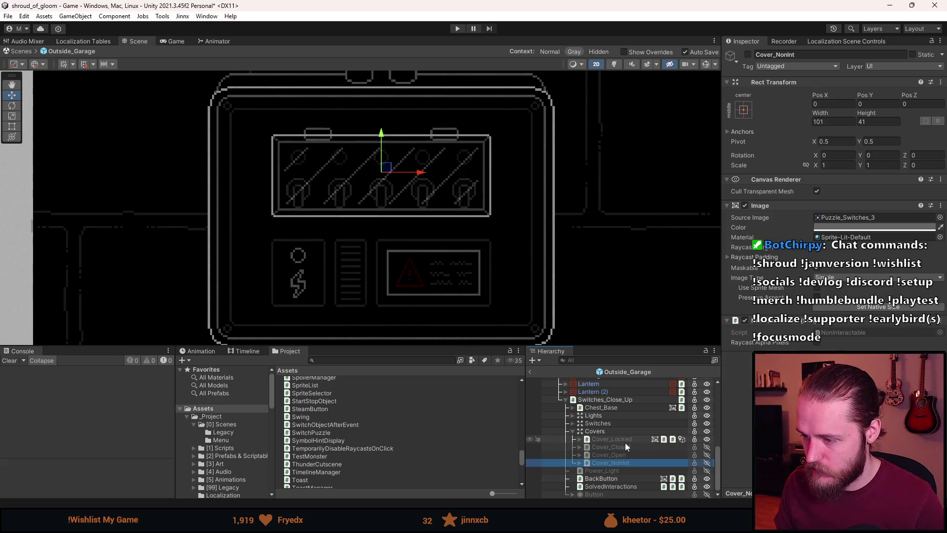
{"action": "left_click", "coordinate": [573, 431]}
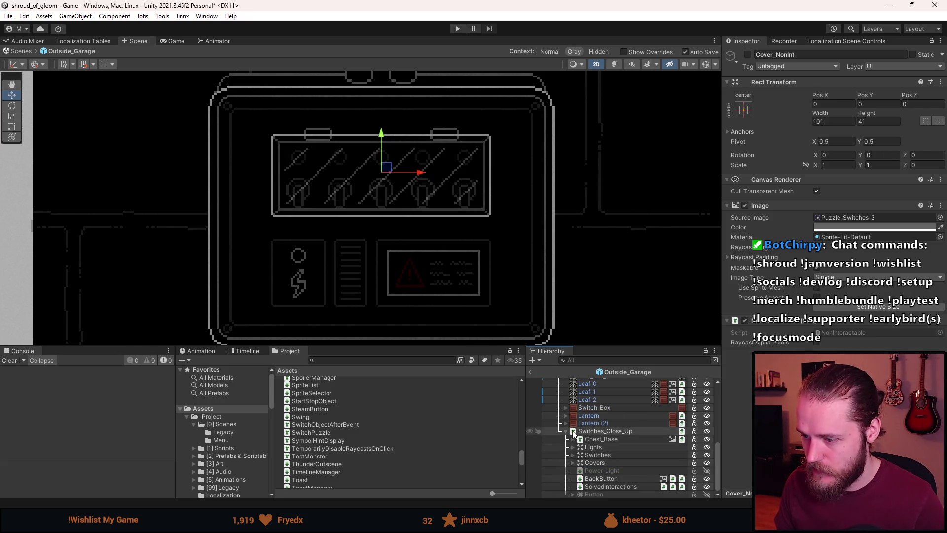
Inspect the five switches in Switches and the lights Light (0) to Light (3) in Lights
{"action": "left_click", "coordinate": [594, 471]}
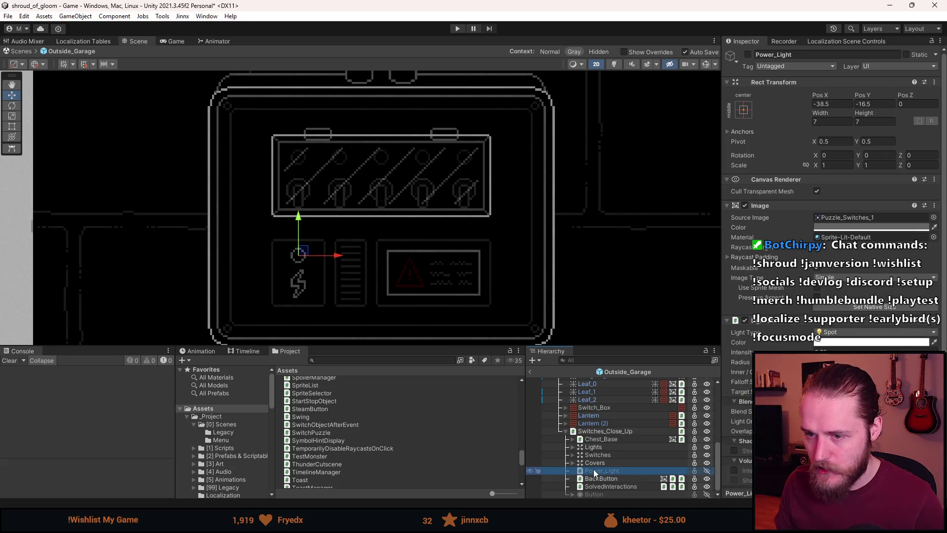
{"action": "left_click", "coordinate": [571, 456]}
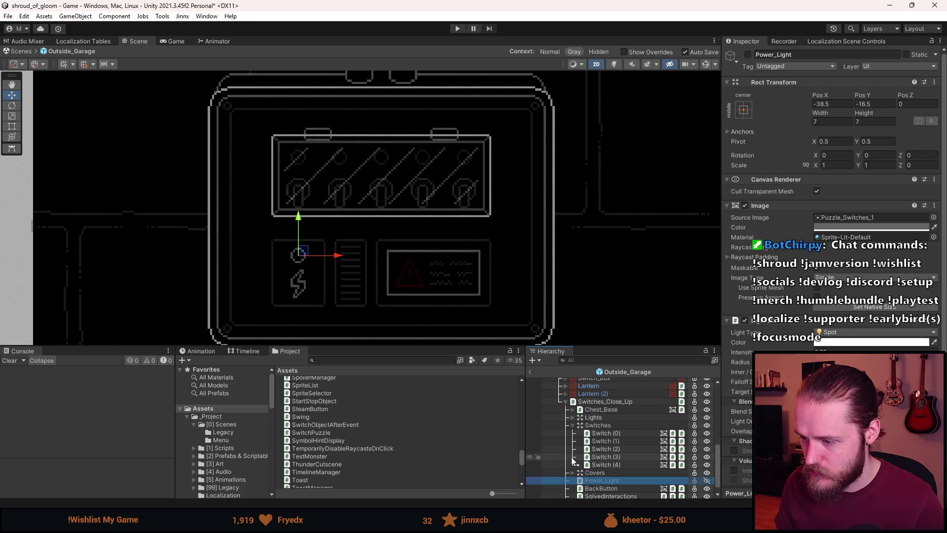
{"action": "left_click", "coordinate": [572, 426]}
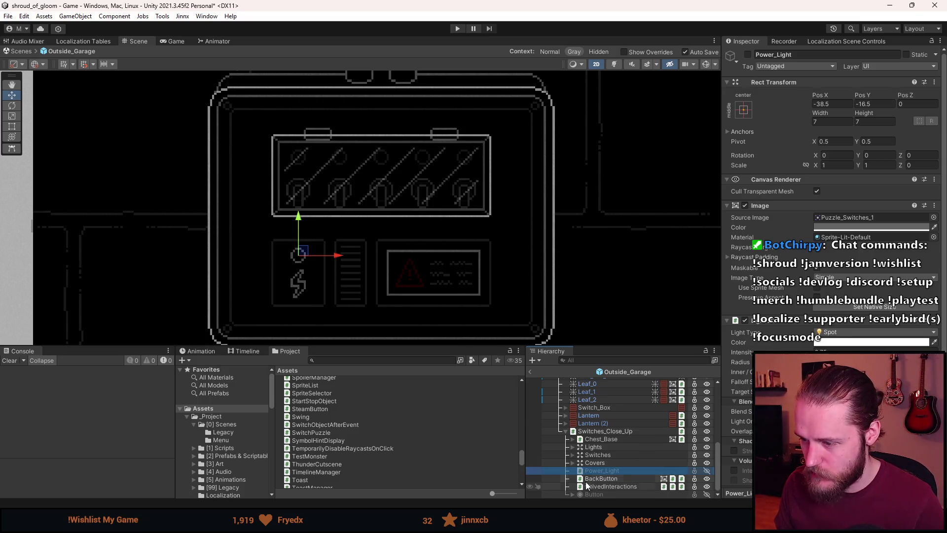
{"action": "left_click", "coordinate": [573, 447]}
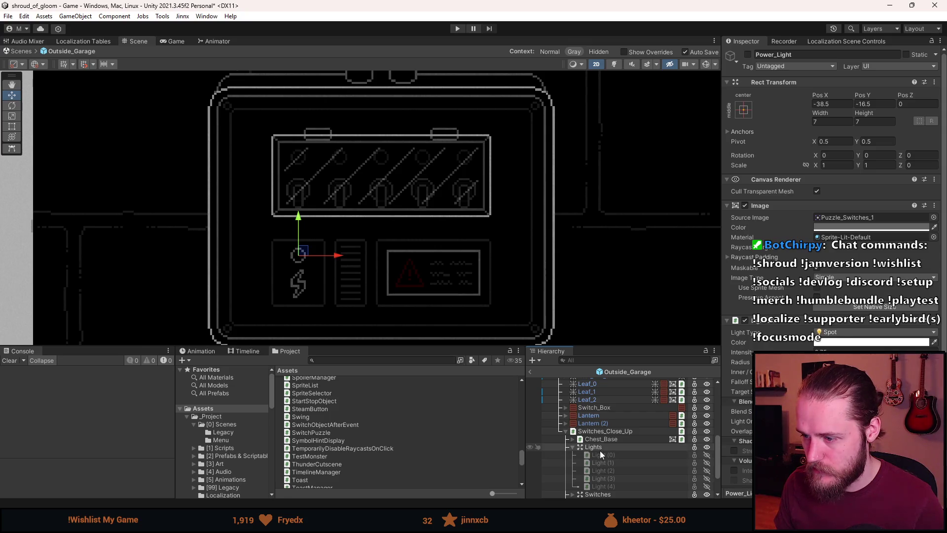
{"action": "left_click", "coordinate": [600, 447]}
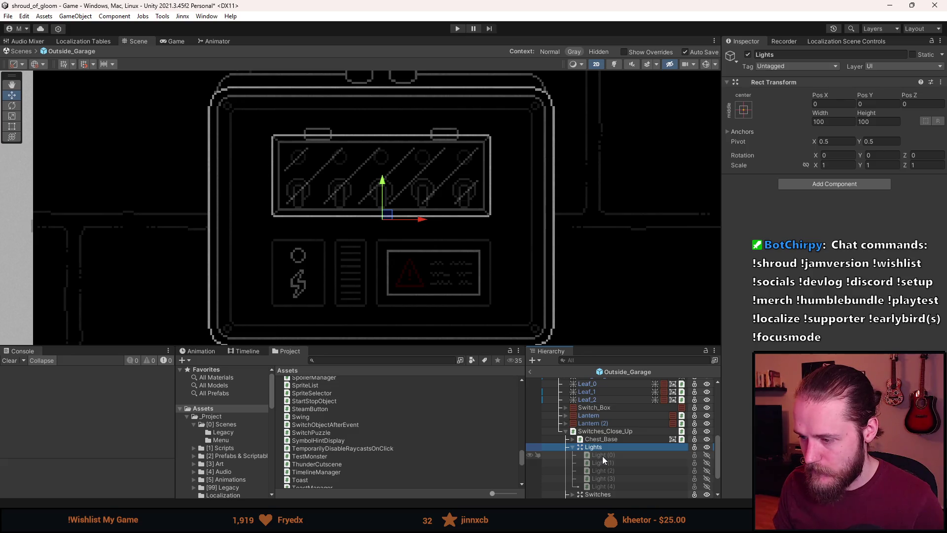
{"action": "left_click", "coordinate": [602, 455]}
{"action": "left_click", "coordinate": [602, 462]}
{"action": "left_click", "coordinate": [603, 470]}
{"action": "left_click", "coordinate": [603, 478]}
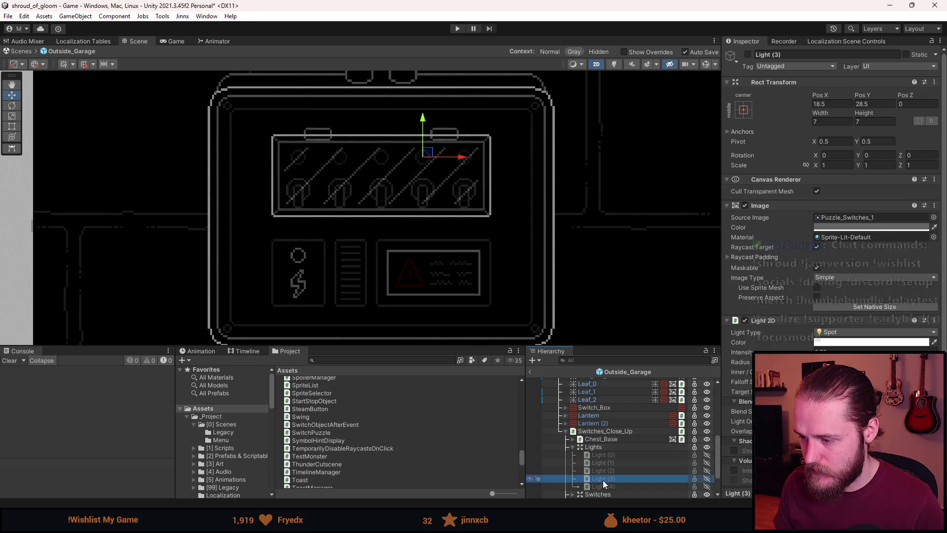
{"action": "left_click", "coordinate": [598, 479]}
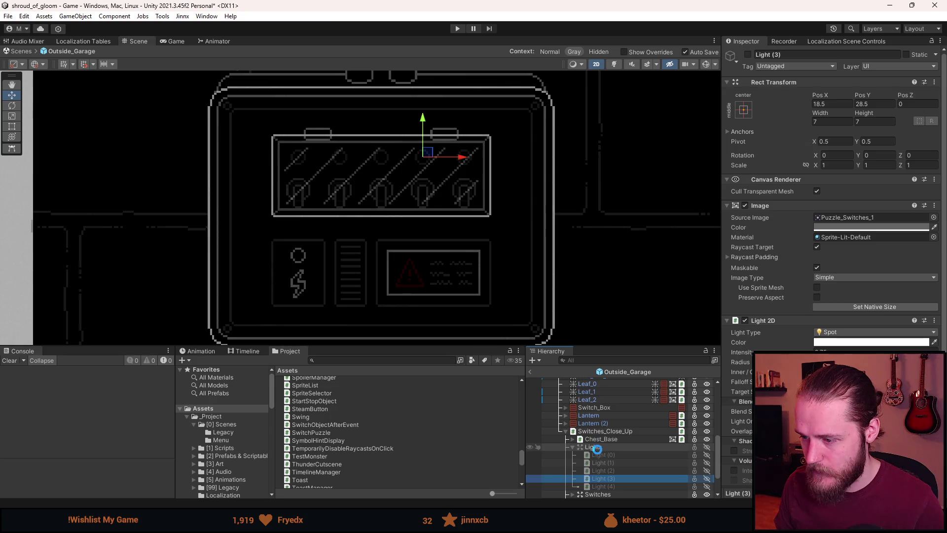
{"action": "left_click", "coordinate": [575, 448]}
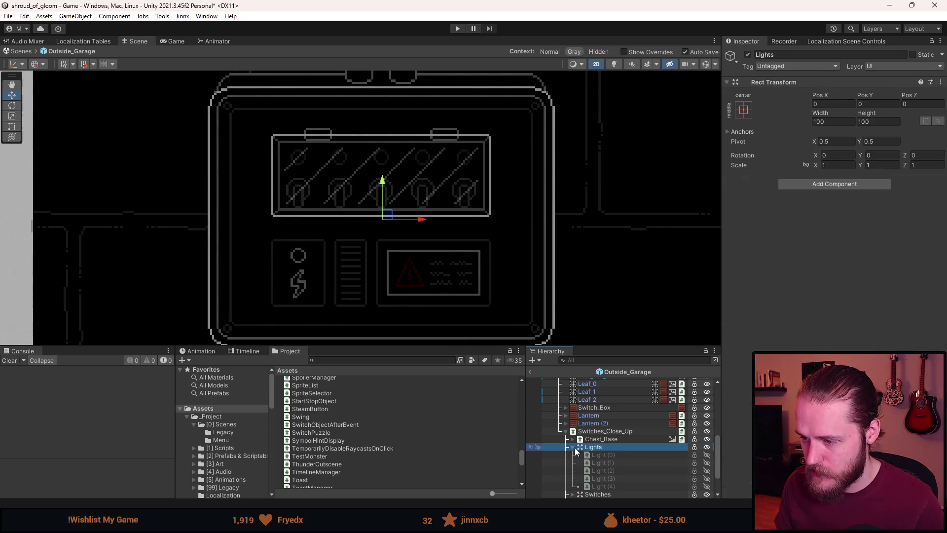
{"action": "left_click", "coordinate": [573, 448]}
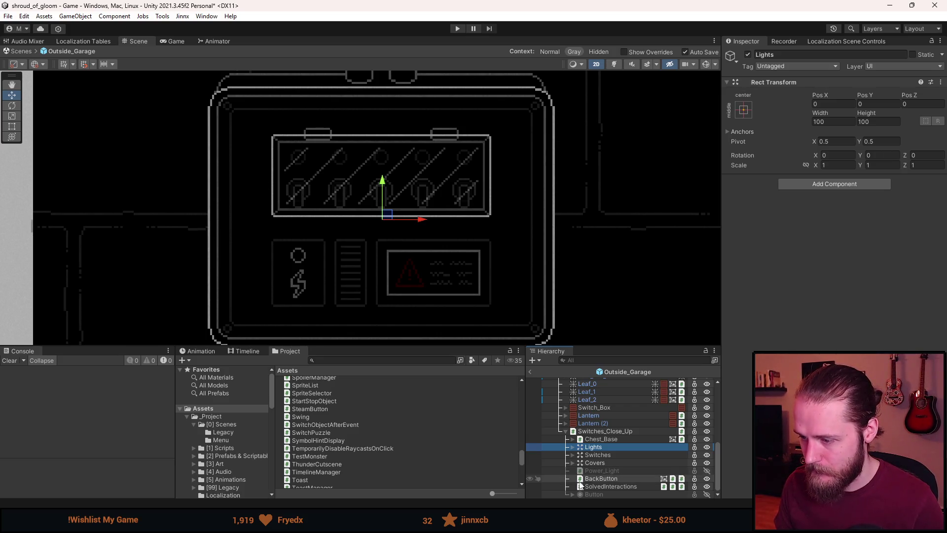
Select Switches_Close_Up to view its Switch Puzzle lights list and unassigned cover slots
{"action": "left_click", "coordinate": [591, 470]}
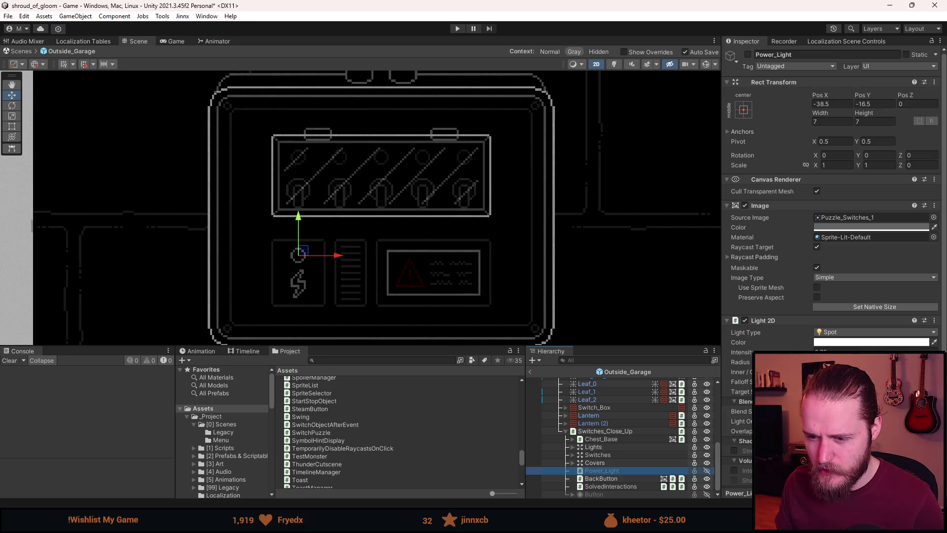
{"action": "scroll", "coordinate": [617, 440], "scroll_direction": "up", "scroll_amount": 10}
{"action": "scroll", "coordinate": [599, 445], "scroll_direction": "down", "scroll_amount": 10}
{"action": "left_click", "coordinate": [605, 431]}
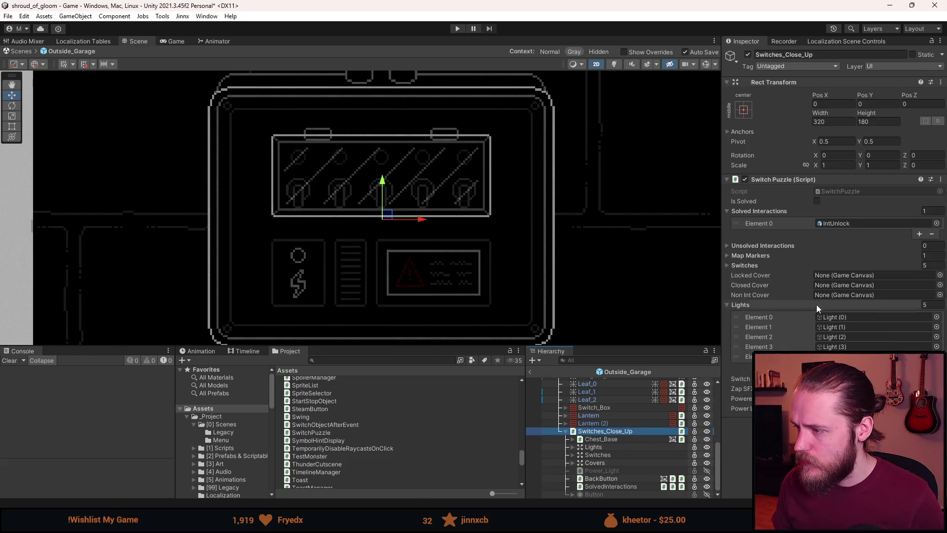
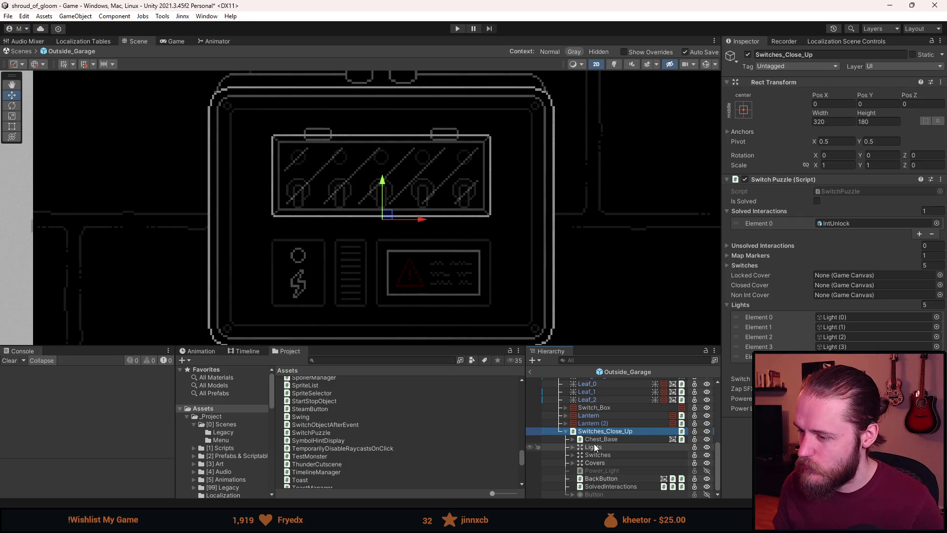
Move Power_Light into the Lights group and make it active
{"action": "left_click", "coordinate": [601, 471]}
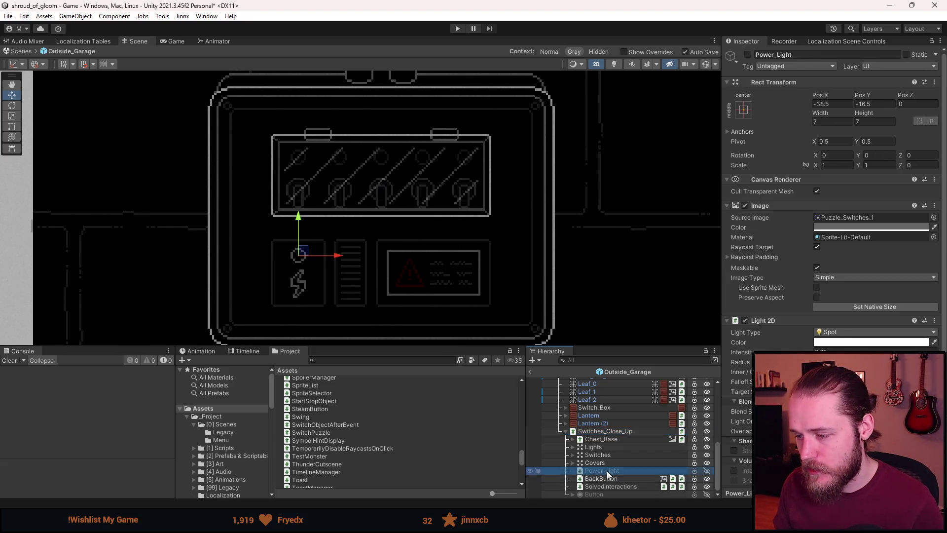
{"action": "left_click_drag", "start_coordinate": [607, 470], "coordinate": [600, 446]}
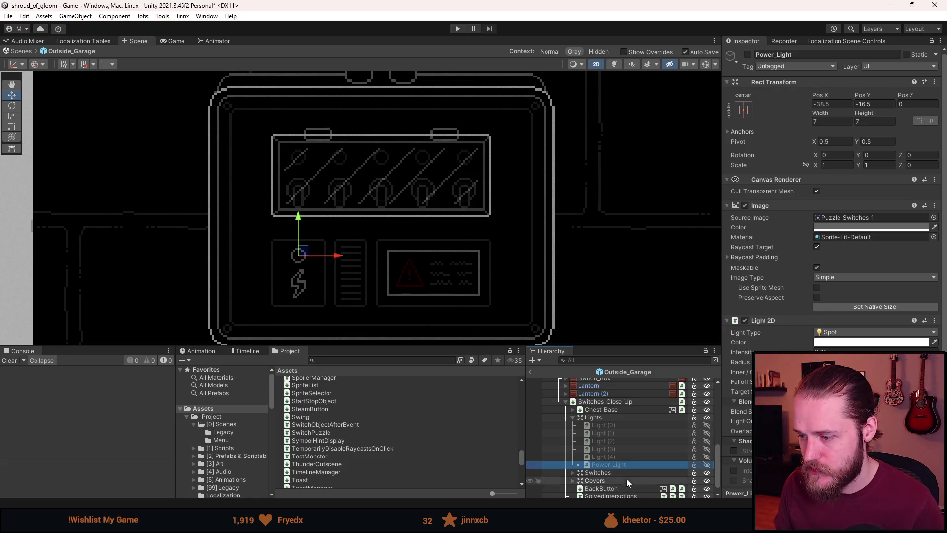
{"action": "key", "text": "alt+shift+a"}
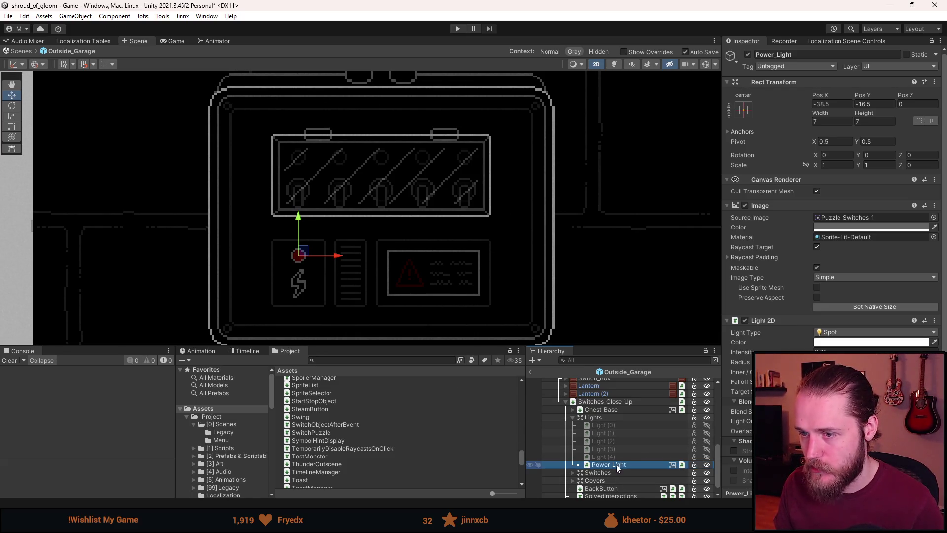
Test toggling the Lights group, then leave it inactive and collapsed
{"action": "left_click", "coordinate": [604, 418]}
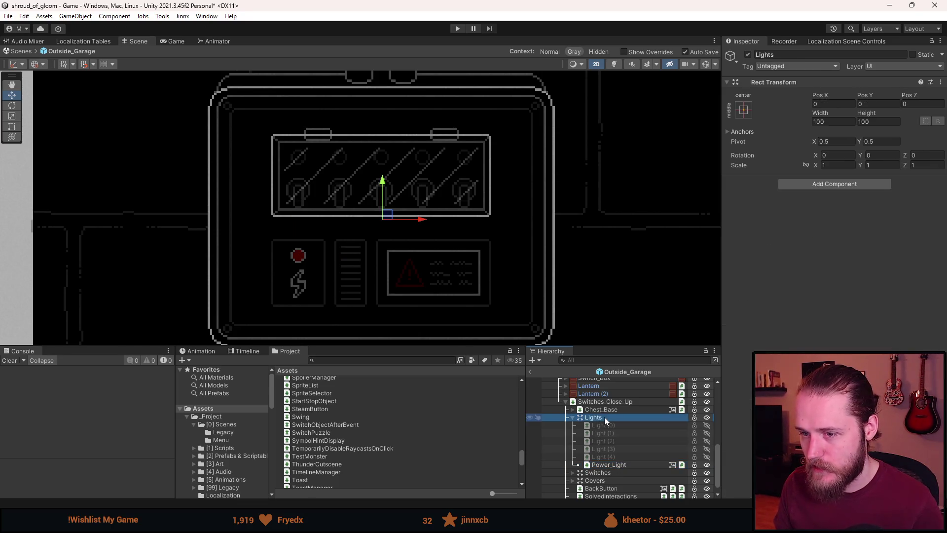
{"action": "key", "text": "alt+shift+a"}
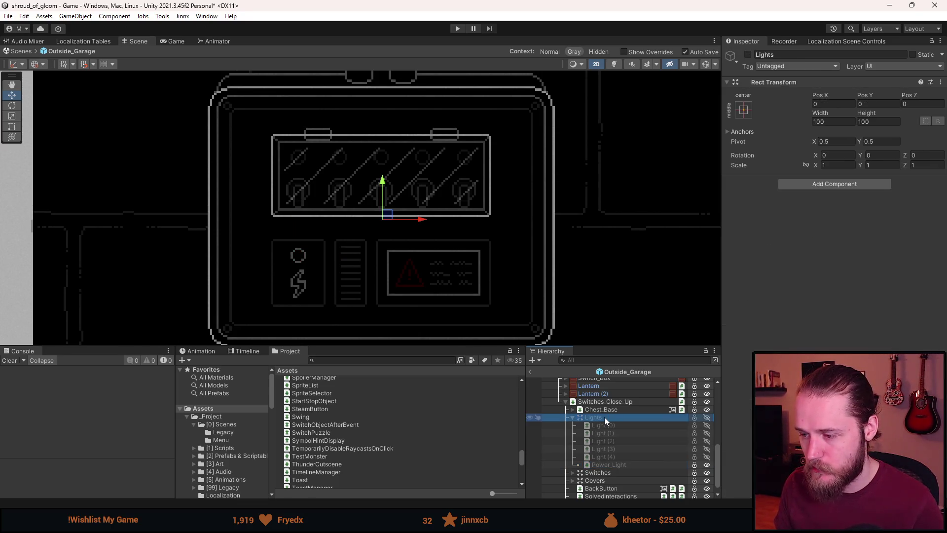
{"action": "key", "text": "alt+shift+a"}
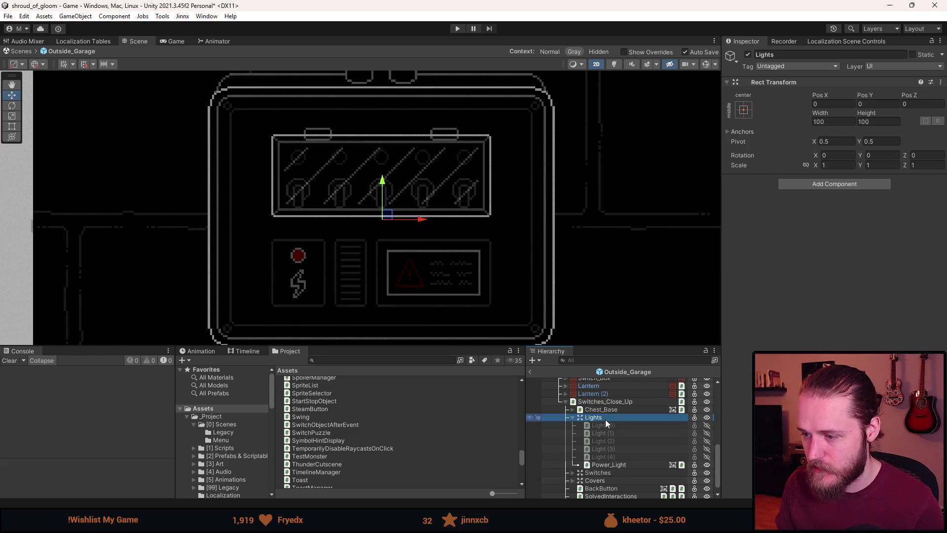
{"action": "key", "text": "alt+shift+a"}
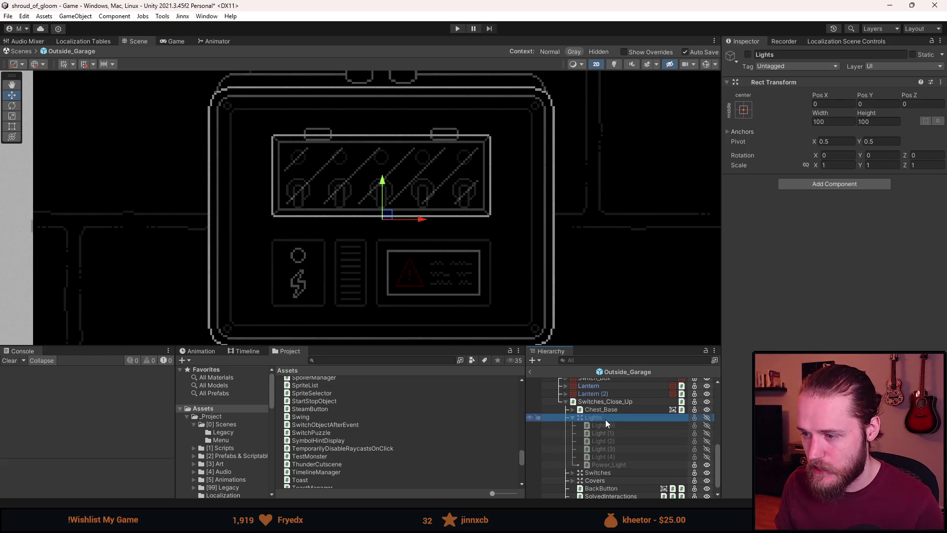
{"action": "scroll", "coordinate": [605, 419], "scroll_direction": "down", "scroll_amount": 1}
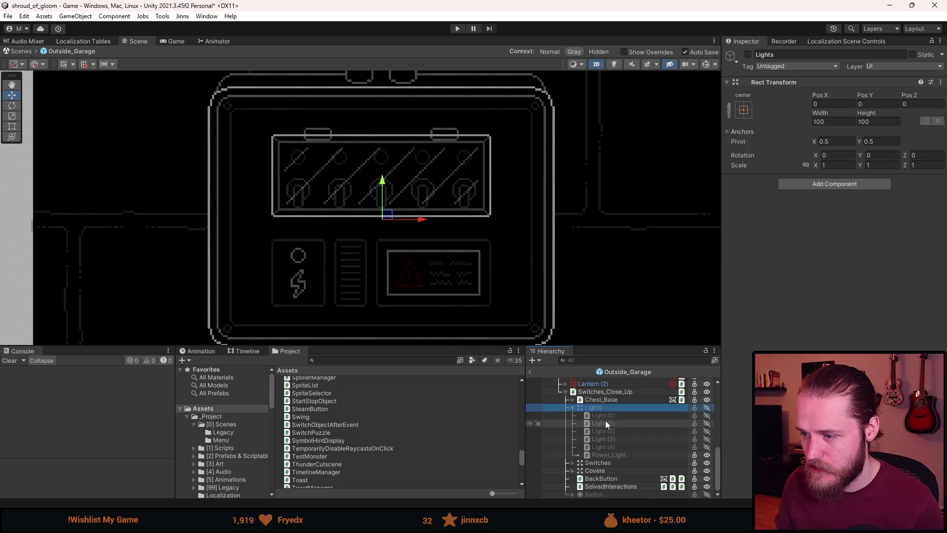
{"action": "left_click", "coordinate": [573, 406]}
Delete the stray Button object and save the Outside_Garage scene
{"action": "left_click", "coordinate": [608, 494]}
{"action": "key", "text": "alt+shift+a"}
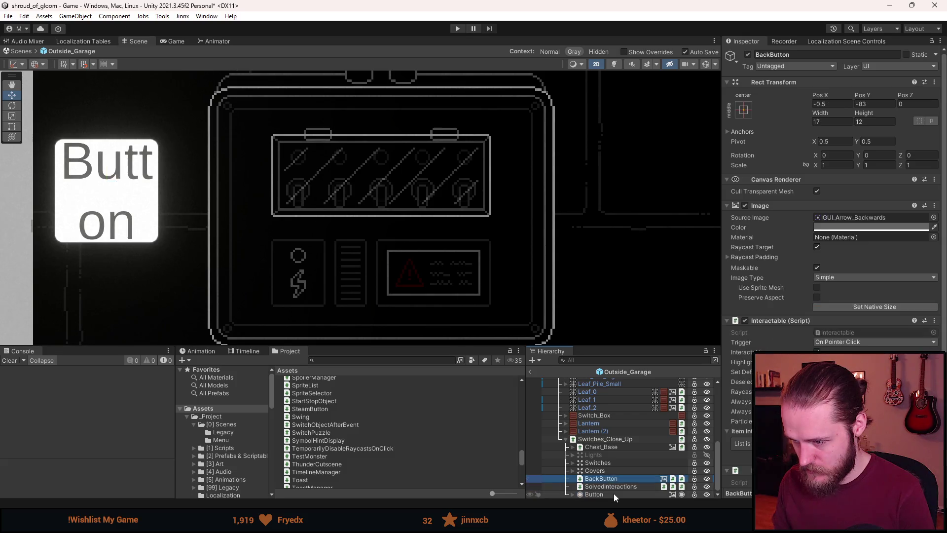
{"action": "key", "text": "Delete"}
{"action": "key", "text": "ctrl+s"}
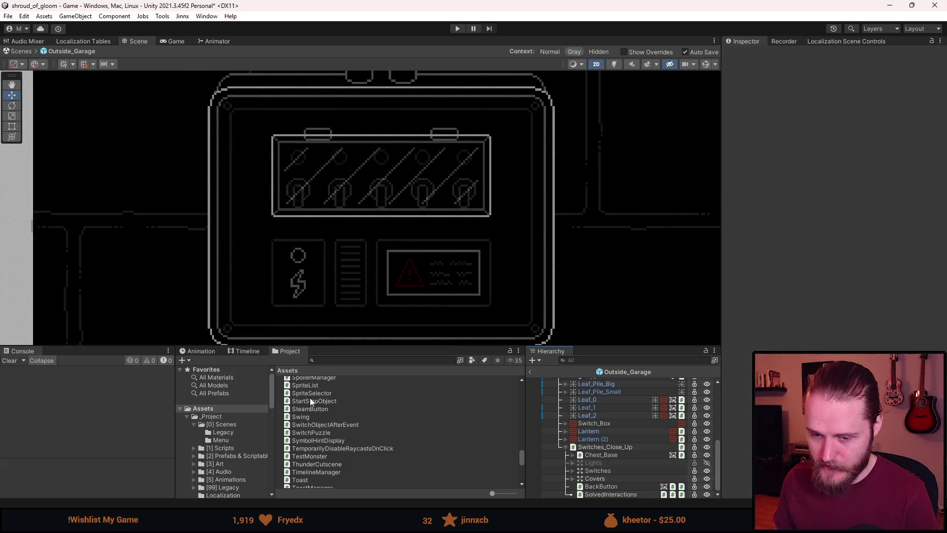
In SwitchPuzzle.cs, delete the _poweredSwitches field declaration
{"action": "key", "text": "alt+Tab"}
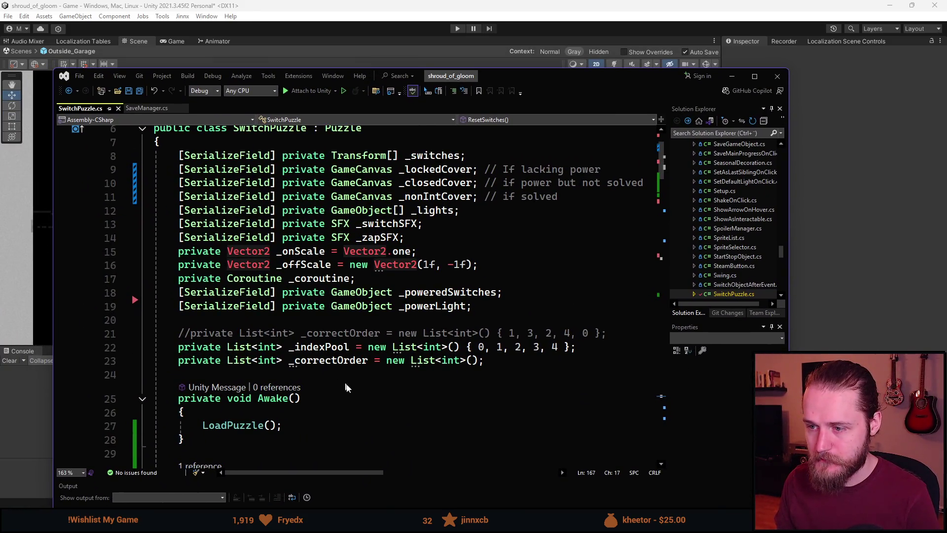
{"action": "left_click", "coordinate": [442, 298]}
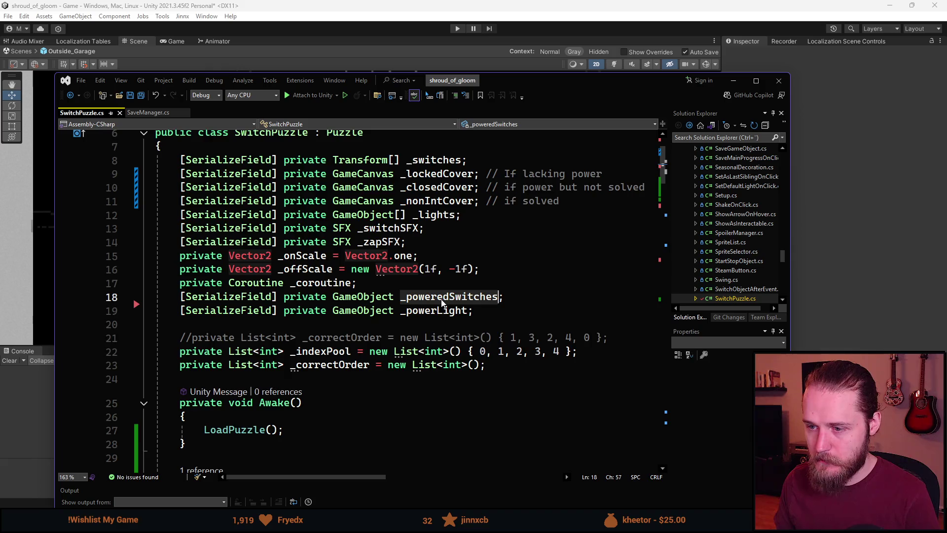
{"action": "scroll", "coordinate": [443, 299], "scroll_direction": "down", "scroll_amount": 13}
{"action": "scroll", "coordinate": [442, 298], "scroll_direction": "down", "scroll_amount": 20}
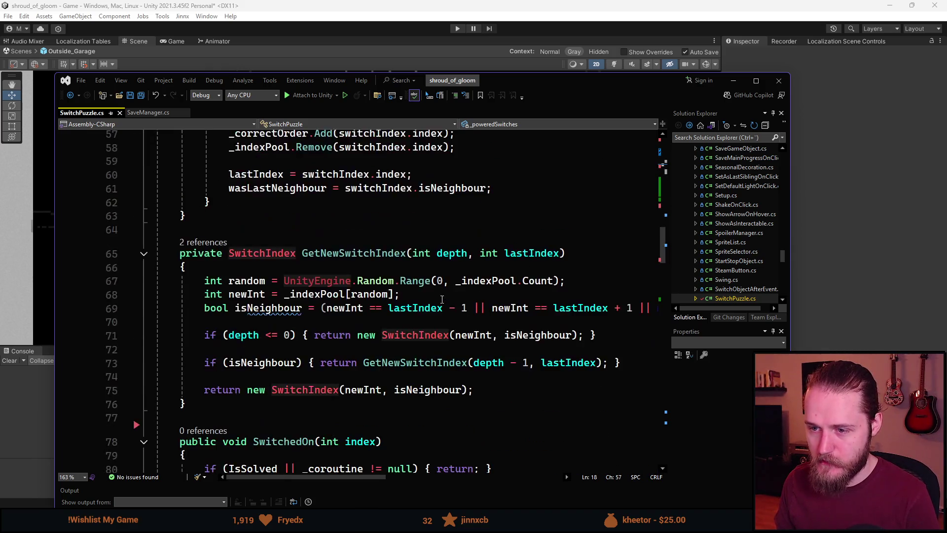
{"action": "scroll", "coordinate": [425, 281], "scroll_direction": "down", "scroll_amount": 14}
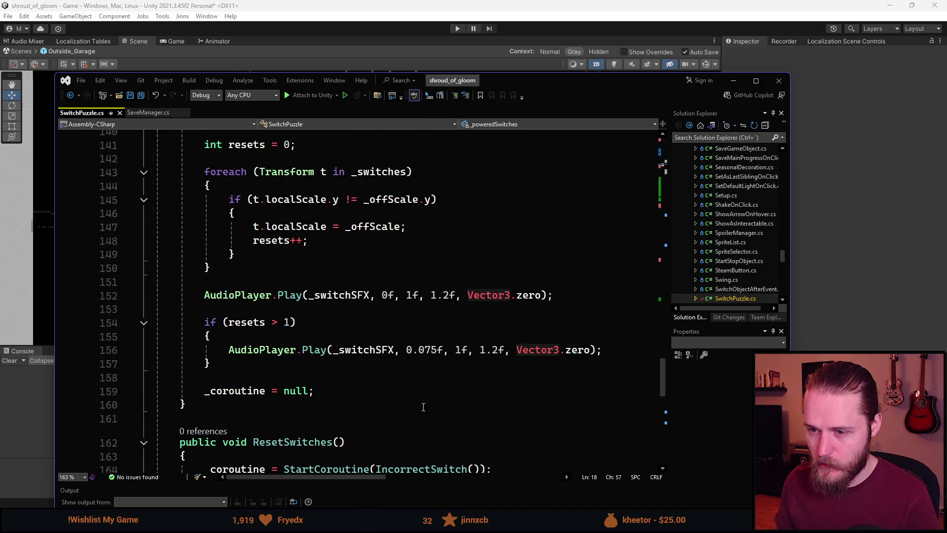
{"action": "left_click_drag", "start_coordinate": [662, 419], "coordinate": [647, 148]}
{"action": "left_click", "coordinate": [392, 325]}
{"action": "triple_click", "coordinate": [371, 325]}
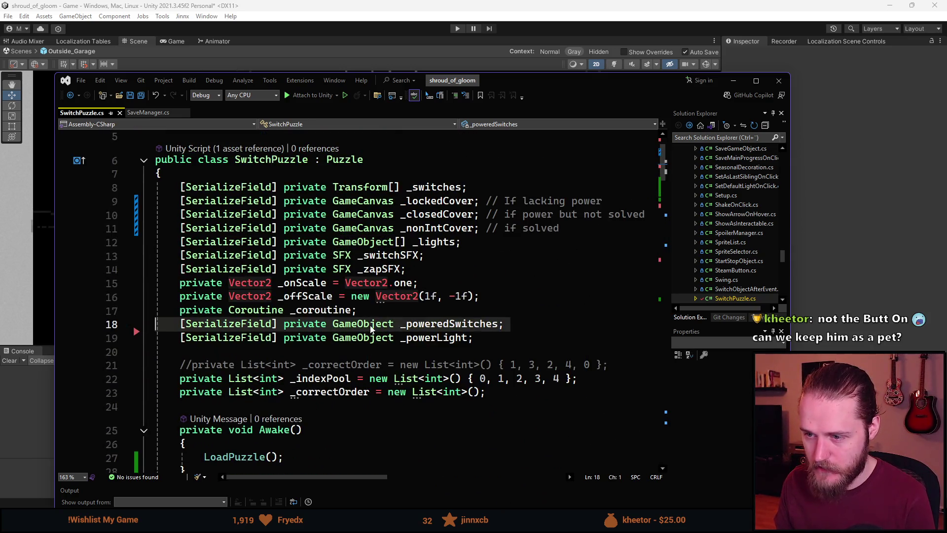
{"action": "key", "text": "Delete"}
Rename the _powerLight field to _lightsParent, keeping the semicolon on its line
{"action": "left_click", "coordinate": [416, 326]}
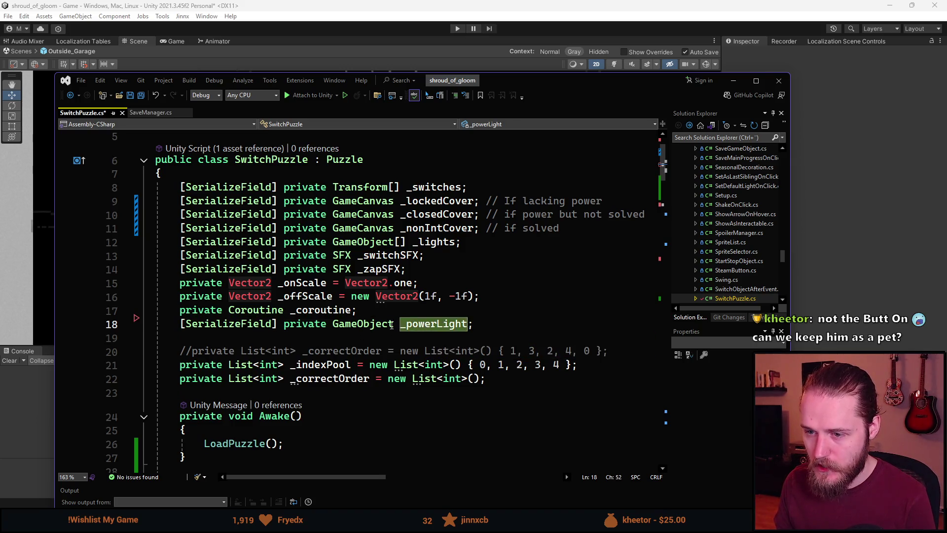
{"action": "double_click", "coordinate": [420, 327]}
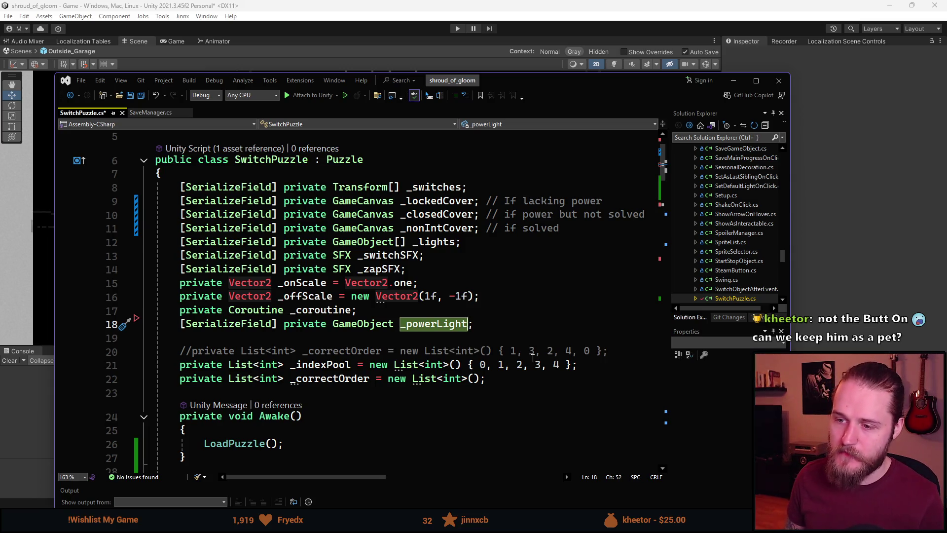
{"action": "type", "text": "_ligh"}
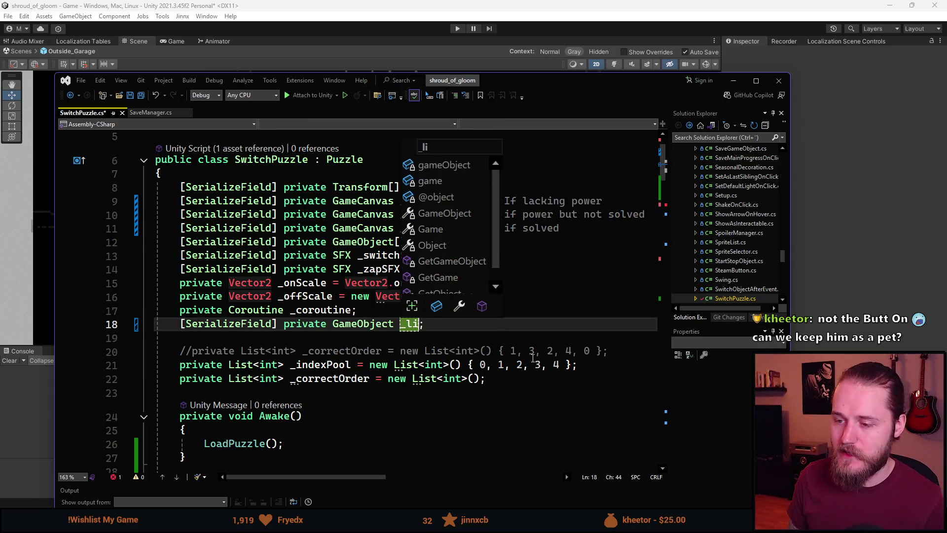
{"action": "type", "text": "ts"}
{"action": "key", "text": "BackSpace"}
{"action": "type", "text": "P"}
{"action": "key", "text": "BackSpace"}
{"action": "type", "text": "sParent"}
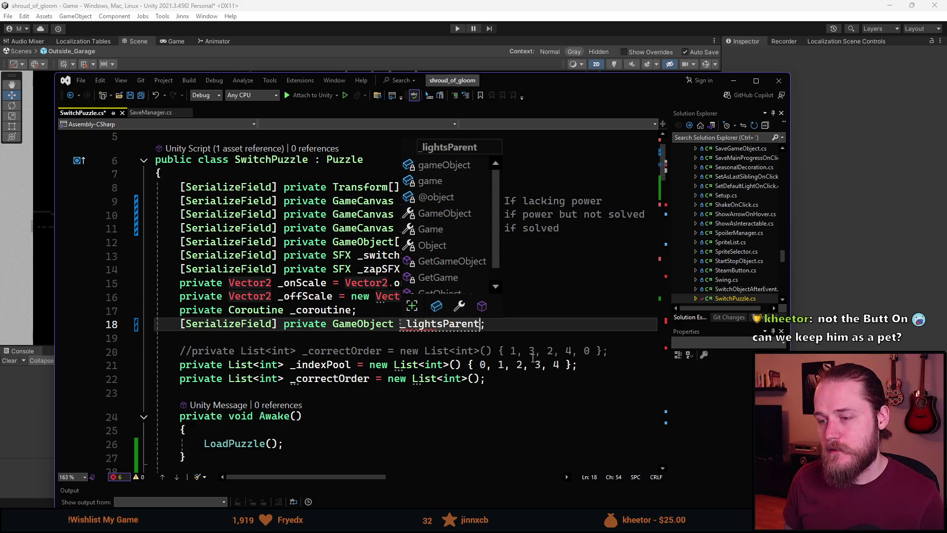
{"action": "key", "text": "Return"}
{"action": "key", "text": "BackSpace"}
{"action": "key", "text": "BackSpace"}
{"action": "key", "text": "BackSpace"}
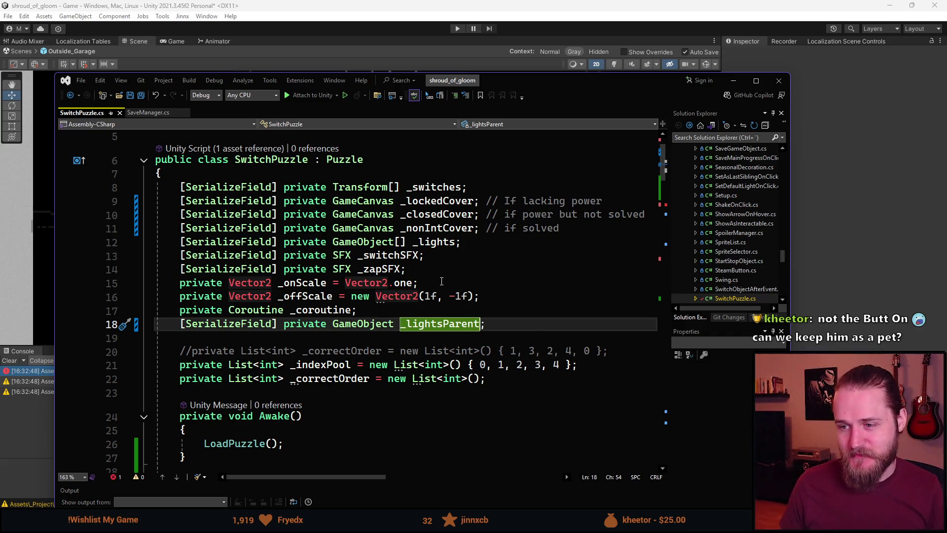
Shift _switchSFX, _zapSFX, _coroutine, _offScale and _onScale below _lightsParent
{"action": "left_click", "coordinate": [470, 257]}
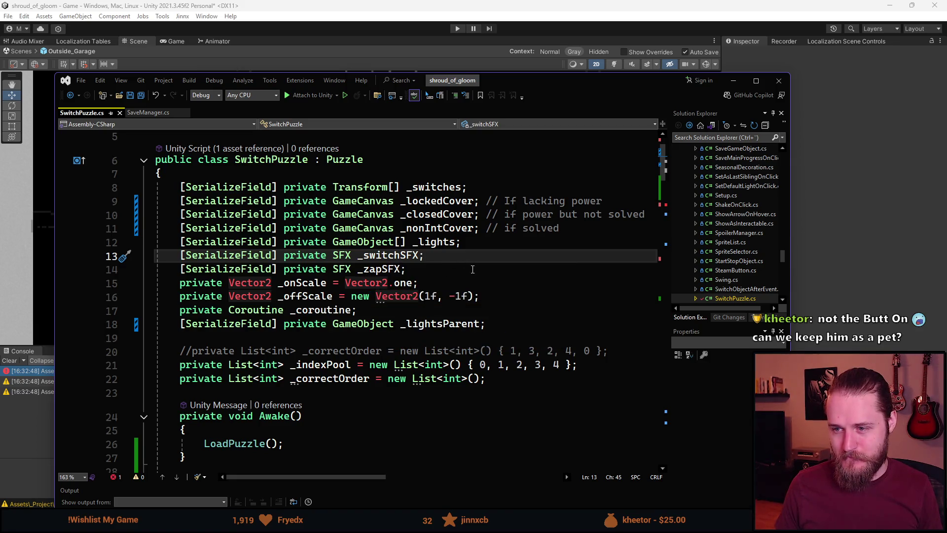
{"action": "key", "text": "alt+Down"}
{"action": "key", "text": "alt+Down"}
{"action": "key", "text": "alt+Down"}
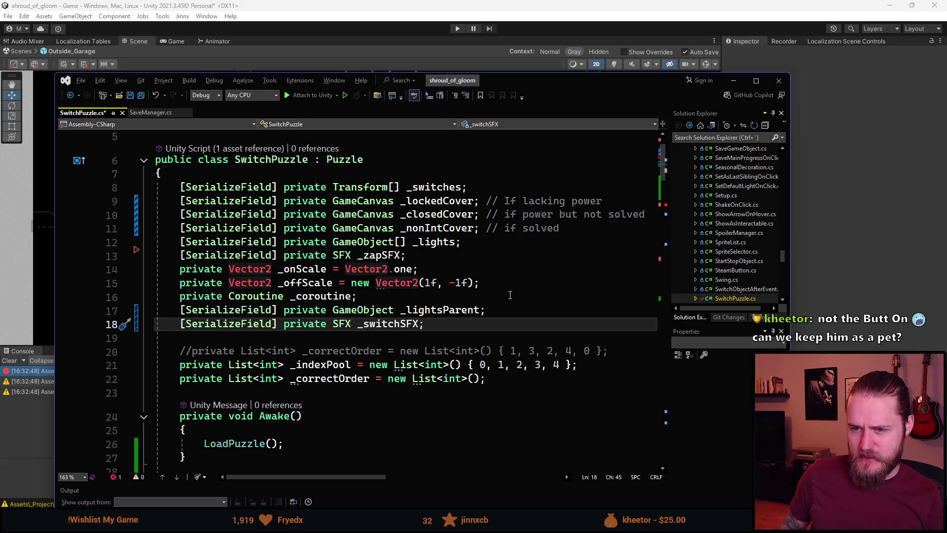
{"action": "key", "text": "Up"}
{"action": "key", "text": "Up"}
{"action": "key", "text": "Up"}
{"action": "key", "text": "alt+Down"}
{"action": "key", "text": "alt+Down"}
{"action": "key", "text": "alt+Down"}
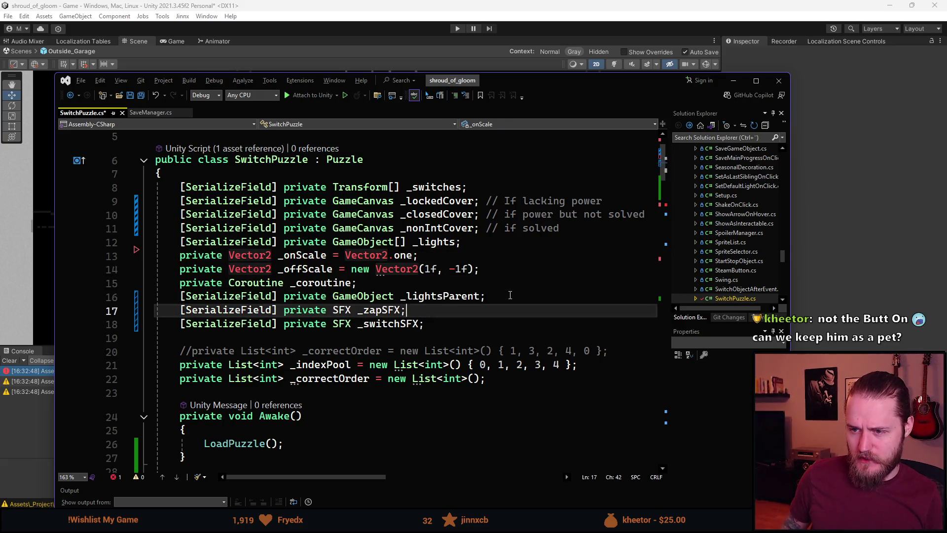
{"action": "key", "text": "Up"}
{"action": "key", "text": "Up"}
{"action": "key", "text": "alt+Down"}
{"action": "key", "text": "alt+Down"}
{"action": "key", "text": "alt+Down"}
{"action": "key", "text": "Up"}
{"action": "key", "text": "Up"}
{"action": "key", "text": "Up"}
{"action": "key", "text": "alt+Down"}
{"action": "key", "text": "alt+Down"}
{"action": "key", "text": "alt+Down"}
{"action": "key", "text": "Up"}
{"action": "key", "text": "Up"}
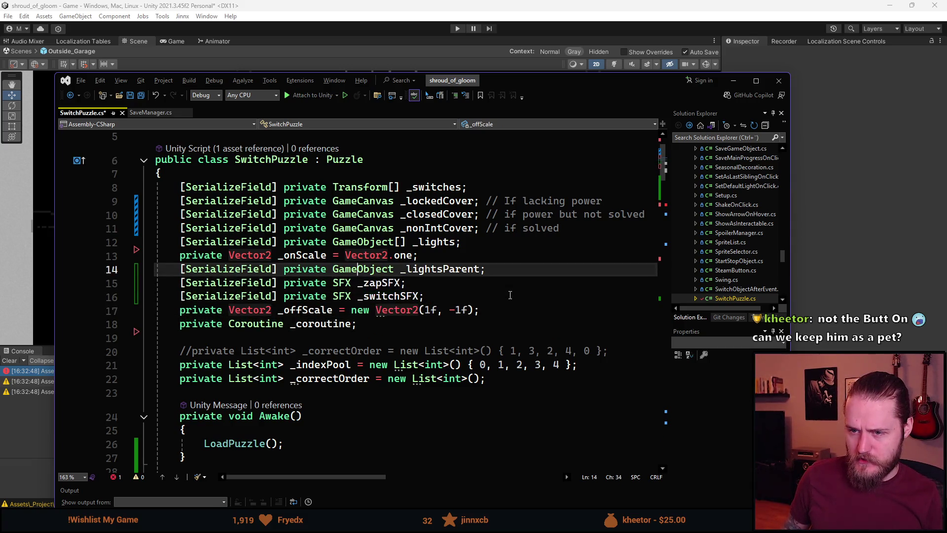
{"action": "key", "text": "Up"}
{"action": "key", "text": "Up"}
{"action": "key", "text": "alt+Down"}
{"action": "key", "text": "alt+Down"}
{"action": "key", "text": "alt+Down"}
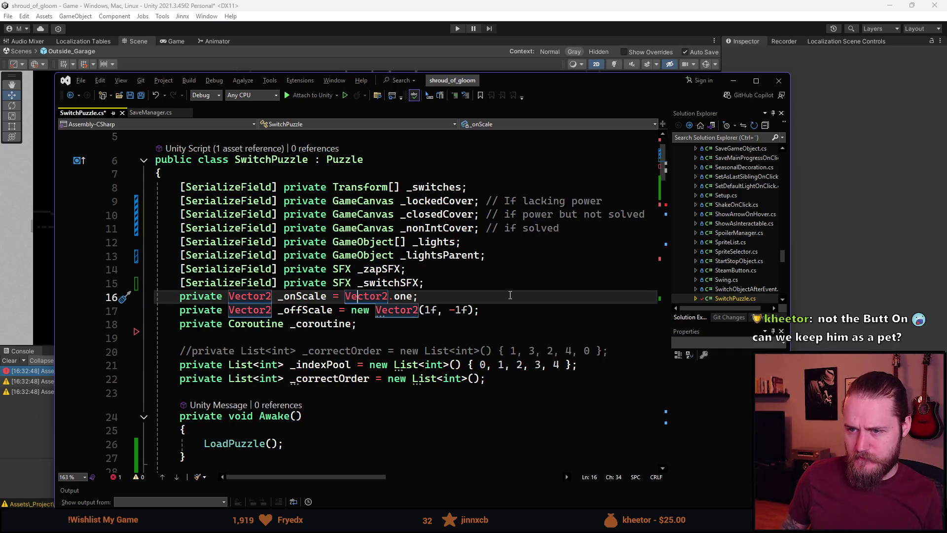
Move the caret through _lights and _lockedCover to the end of the _nonIntCover line
{"action": "key", "text": "Up"}
{"action": "key", "text": "Up"}
{"action": "key", "text": "Up"}
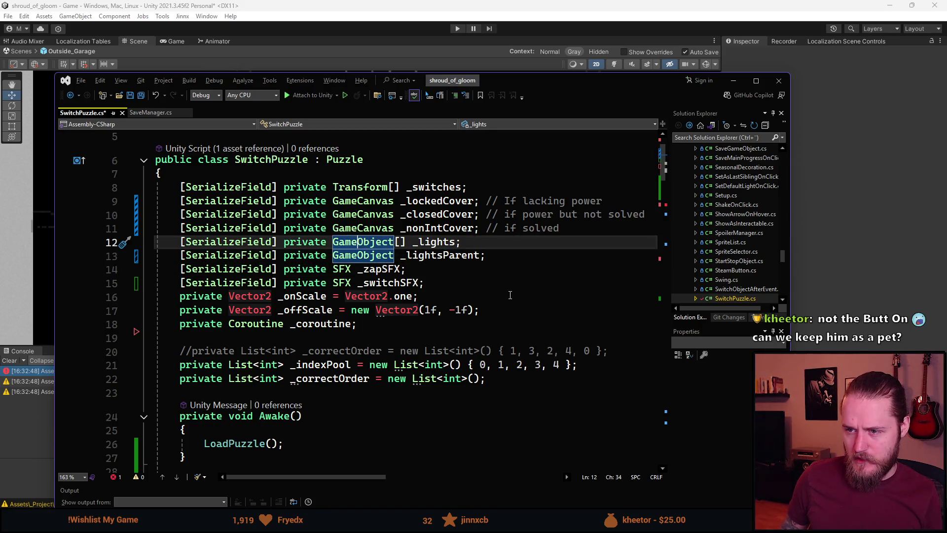
{"action": "key", "text": "Down"}
{"action": "key", "text": "Up"}
{"action": "key", "text": "Up"}
{"action": "key", "text": "Up"}
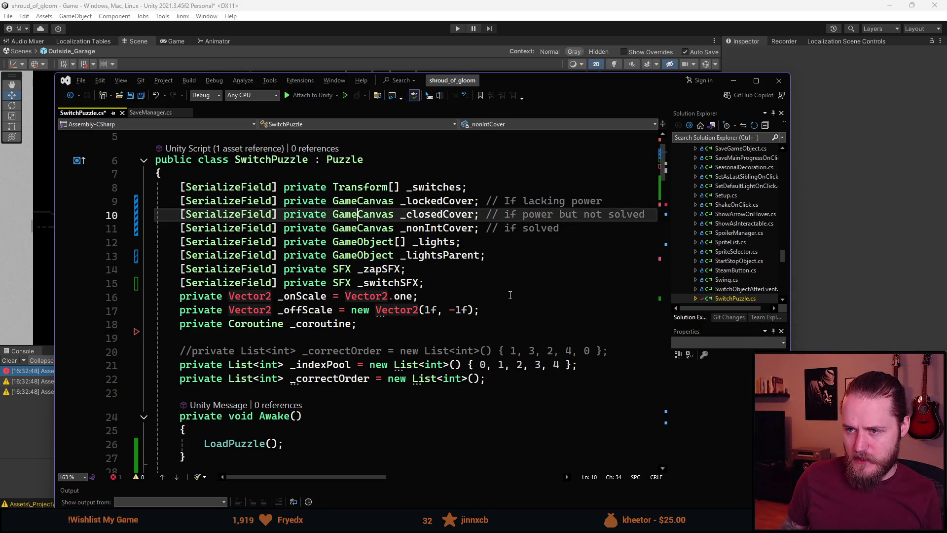
{"action": "key", "text": "Down"}
{"action": "key", "text": "Down"}
{"action": "key", "text": "Down"}
{"action": "key", "text": "Up"}
{"action": "key", "text": "ctrl+Right"}
{"action": "key", "text": "End"}
{"action": "key", "text": "Down"}
{"action": "key", "text": "Home"}
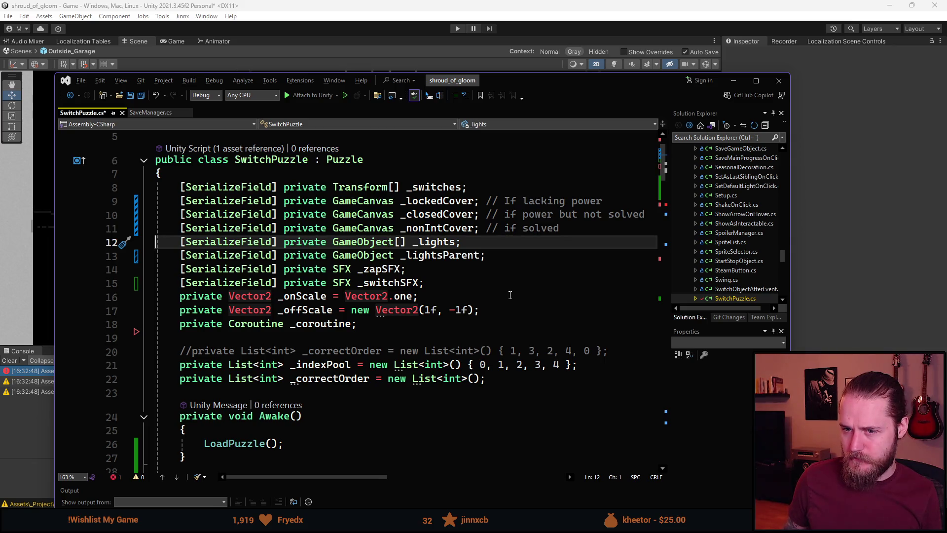
{"action": "key", "text": "Left"}
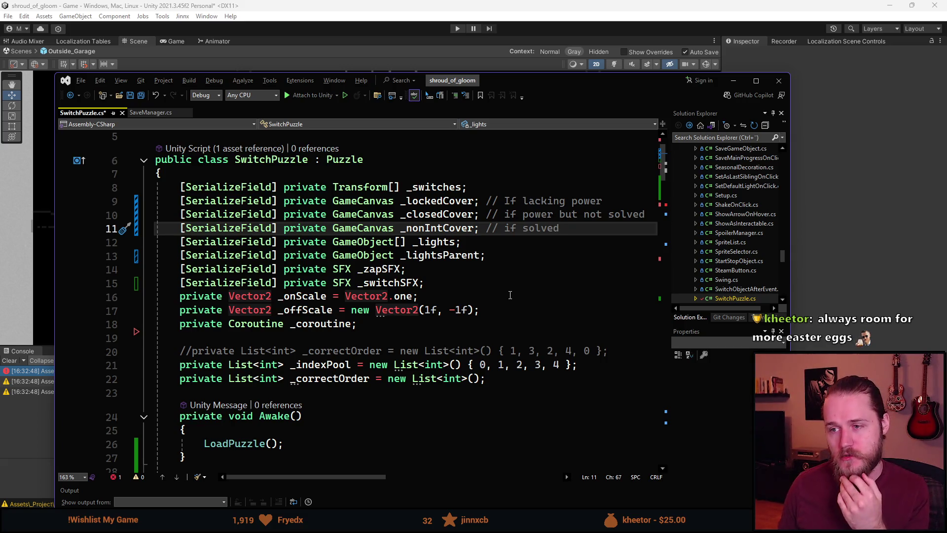
Change _lockedCover, _closedCover and _nonIntCover from GameCanvas to GameObject
{"action": "double_click", "coordinate": [445, 215]}
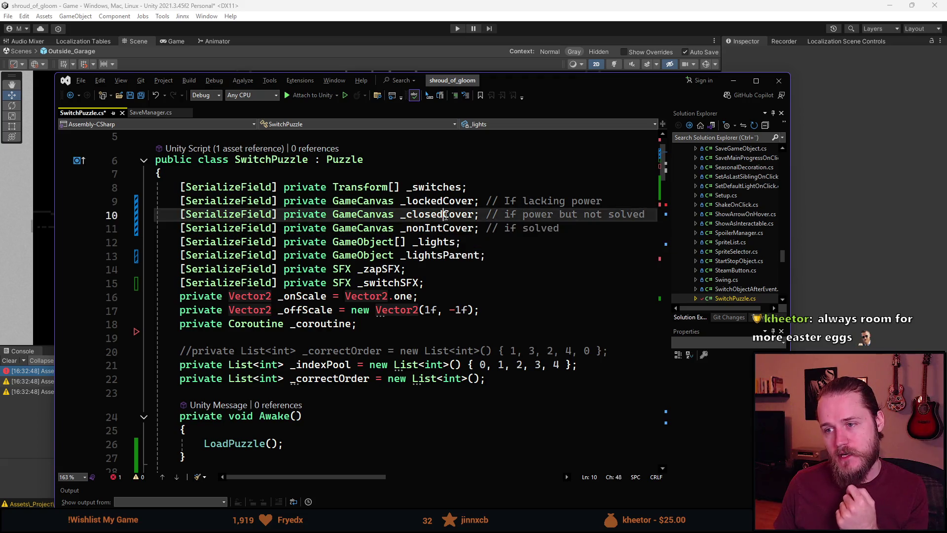
{"action": "double_click", "coordinate": [445, 231]}
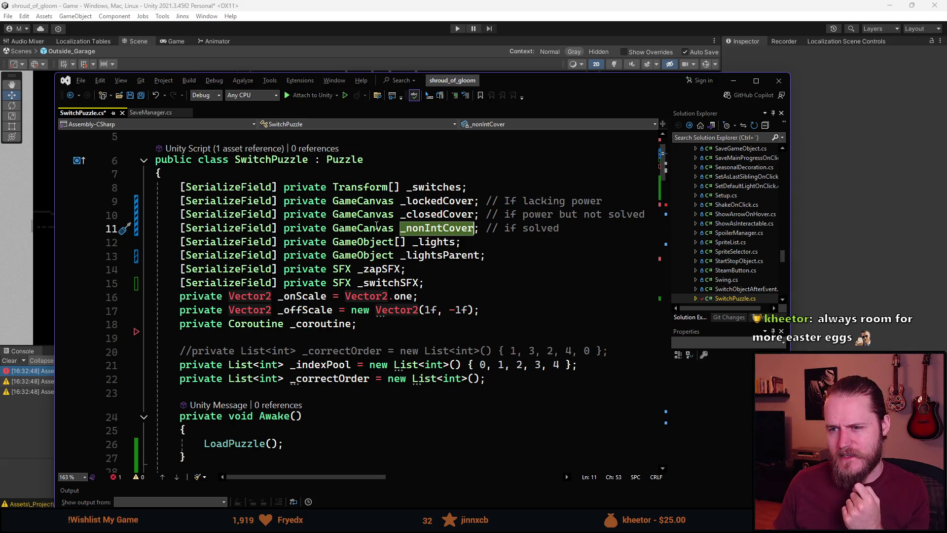
{"action": "left_click", "coordinate": [394, 200]}
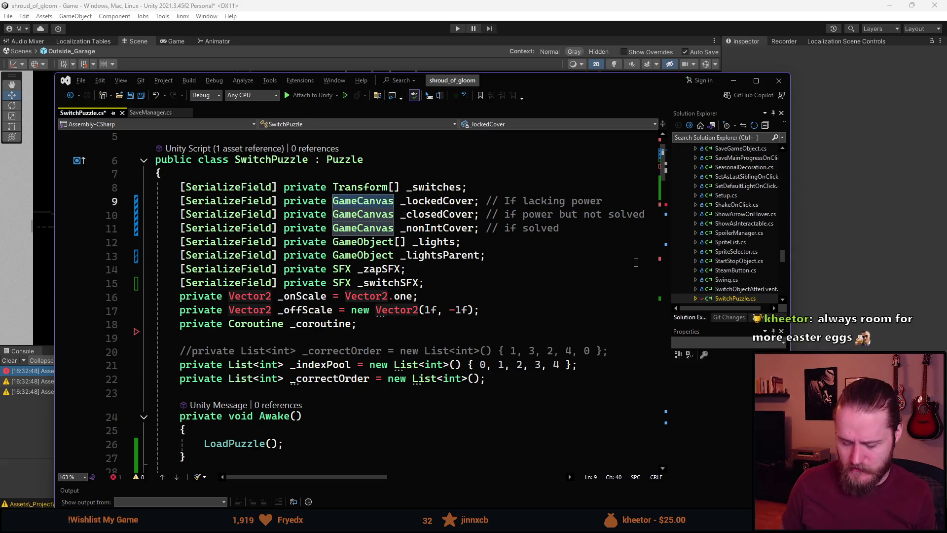
{"action": "key", "text": "ctrl+BackSpace"}
{"action": "type", "text": "GameObj"}
{"action": "key", "text": "Tab"}
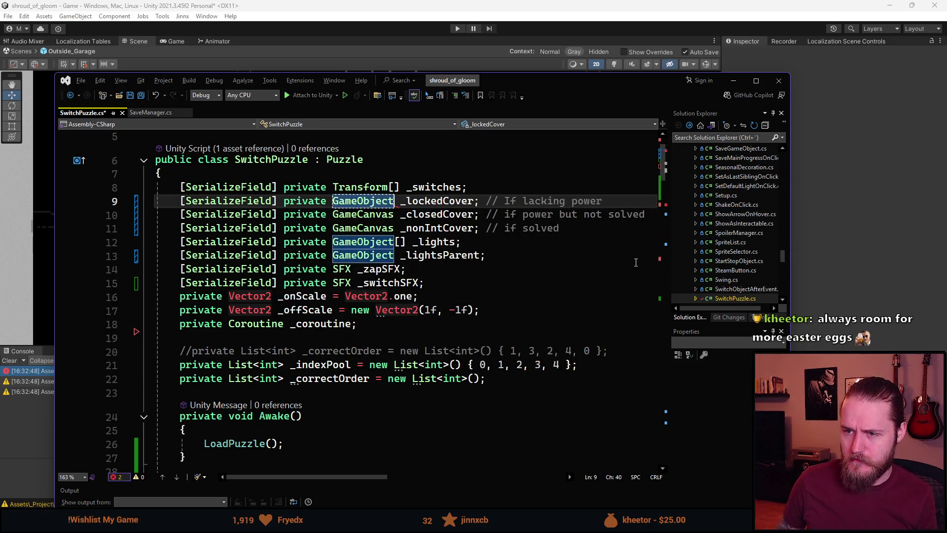
{"action": "key", "text": "Down"}
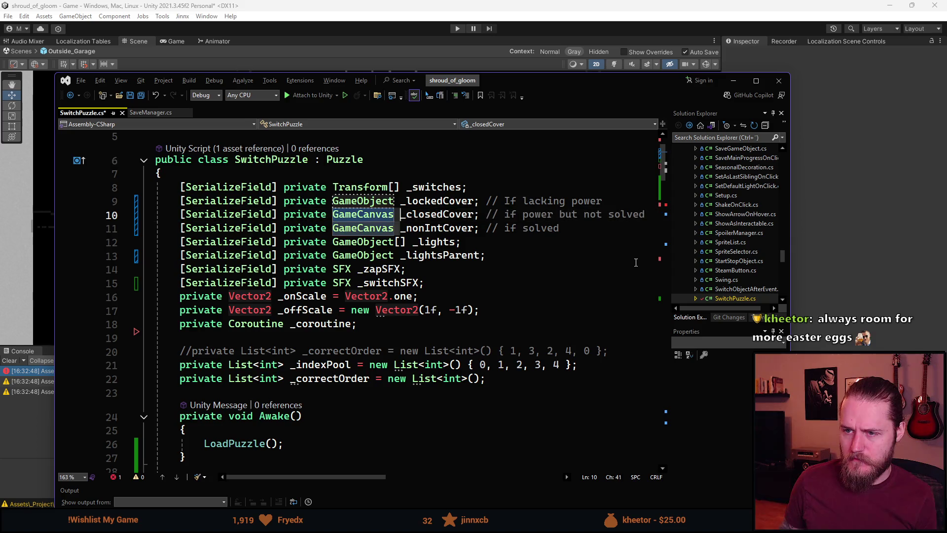
{"action": "key", "text": "ctrl+BackSpace"}
{"action": "type", "text": "GameObject"}
{"action": "key", "text": "Down"}
{"action": "key", "text": "Tab"}
{"action": "left_click", "coordinate": [636, 266]}
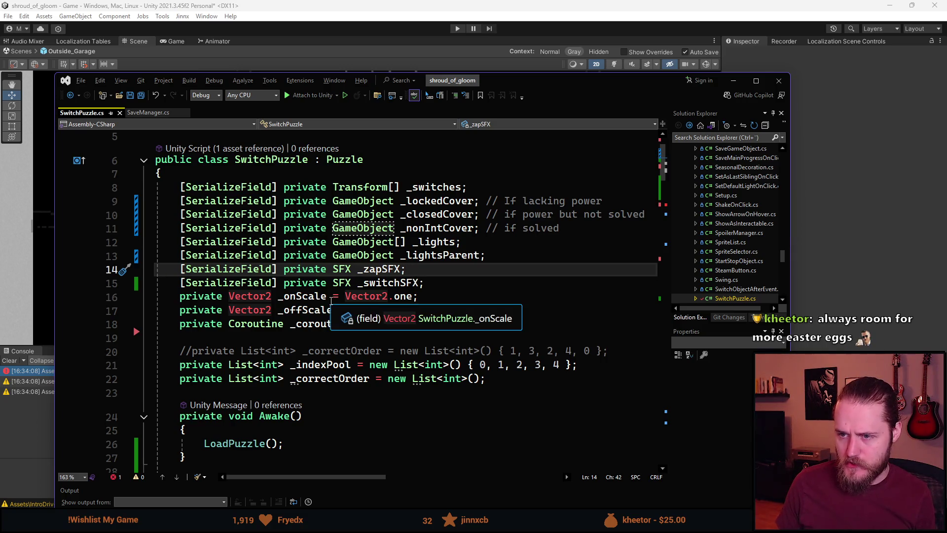
Delete the commented-out _correctOrder line and its blank line, then save SwitchPuzzle.cs
{"action": "scroll", "coordinate": [325, 286], "scroll_direction": "up", "scroll_amount": 2}
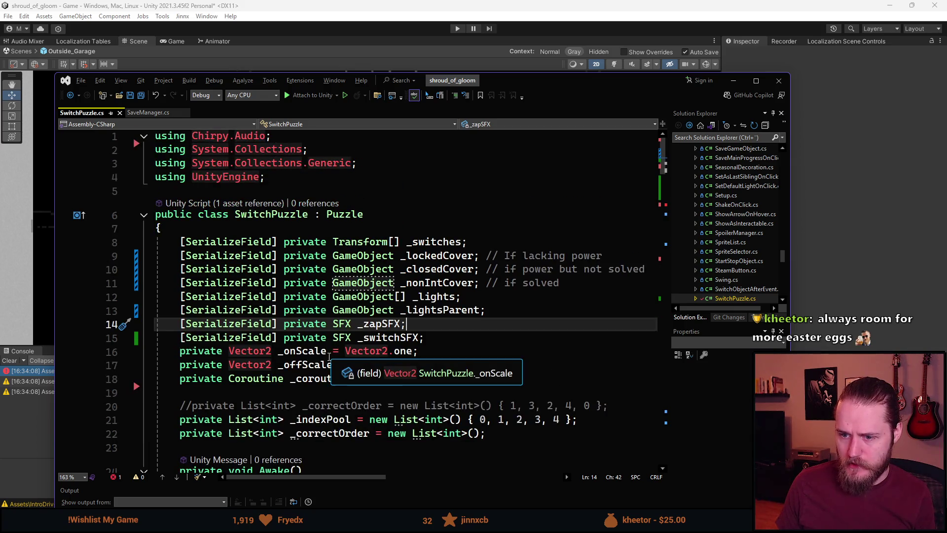
{"action": "scroll", "coordinate": [323, 353], "scroll_direction": "down", "scroll_amount": 3}
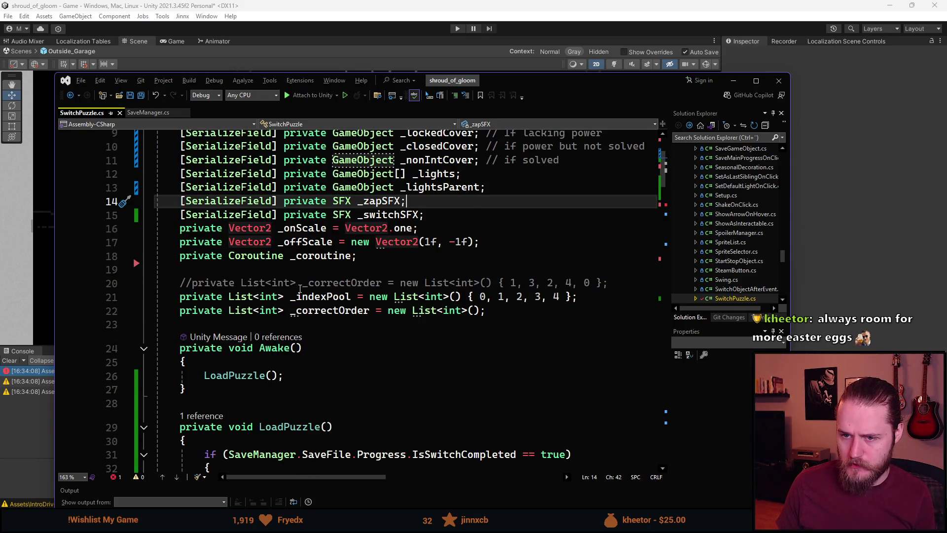
{"action": "left_click", "coordinate": [342, 285]}
{"action": "key", "text": "ctrl+x"}
{"action": "key", "text": "BackSpace"}
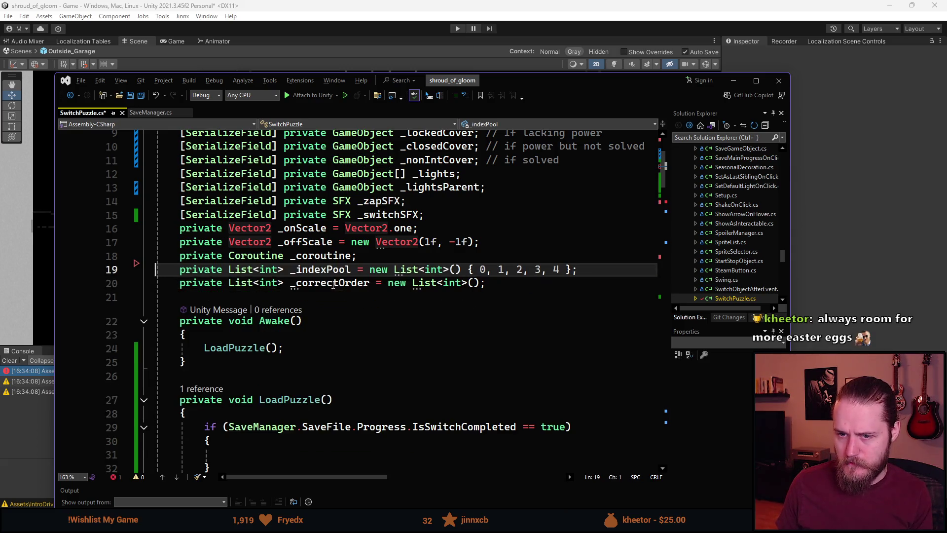
{"action": "key", "text": "ctrl+s"}
Scroll down through the script to the SwitchedOn method
{"action": "scroll", "coordinate": [353, 306], "scroll_direction": "down", "scroll_amount": 4}
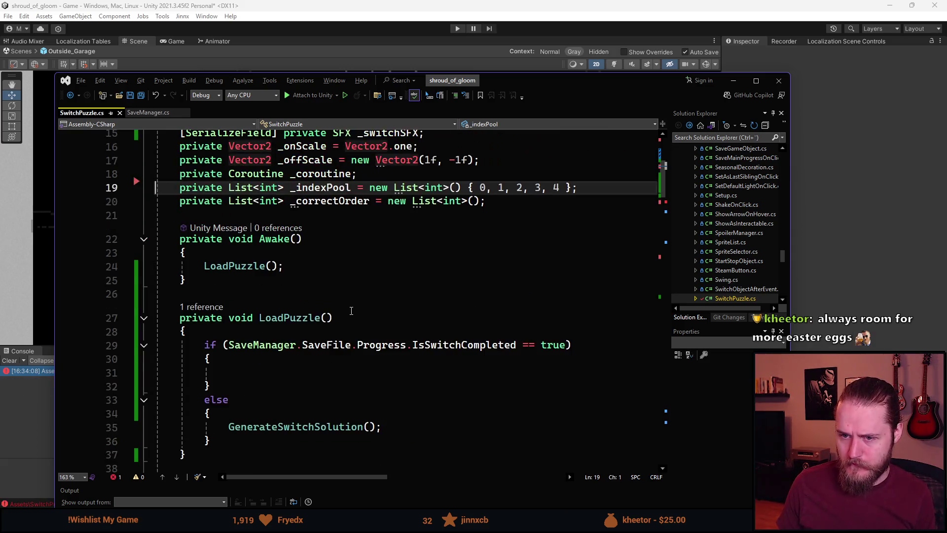
{"action": "scroll", "coordinate": [348, 311], "scroll_direction": "down", "scroll_amount": 3}
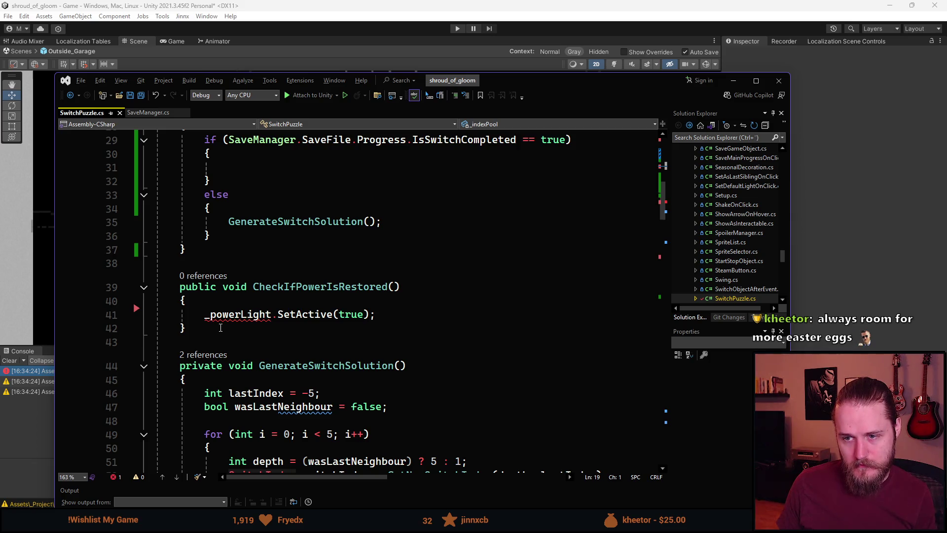
{"action": "scroll", "coordinate": [221, 328], "scroll_direction": "up", "scroll_amount": 2}
{"action": "scroll", "coordinate": [214, 340], "scroll_direction": "down", "scroll_amount": 1}
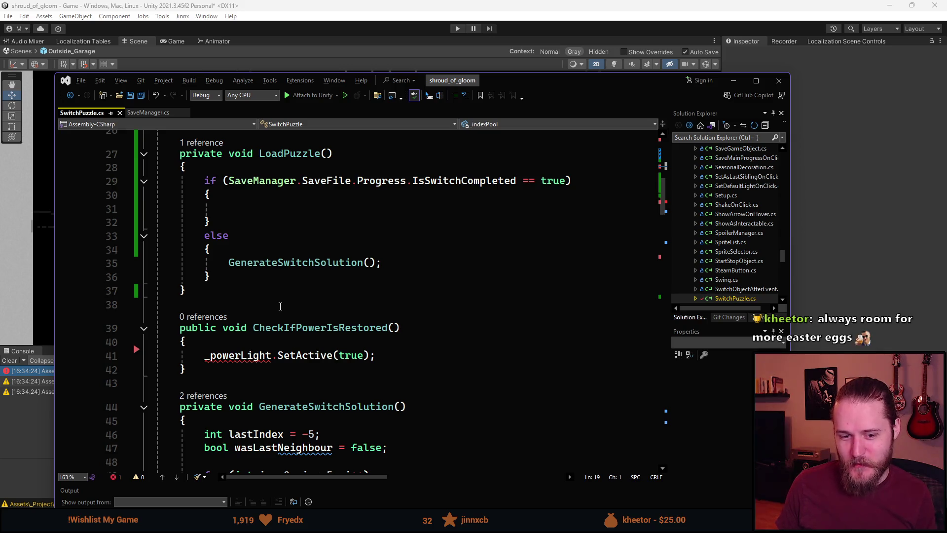
{"action": "scroll", "coordinate": [283, 310], "scroll_direction": "down", "scroll_amount": 2}
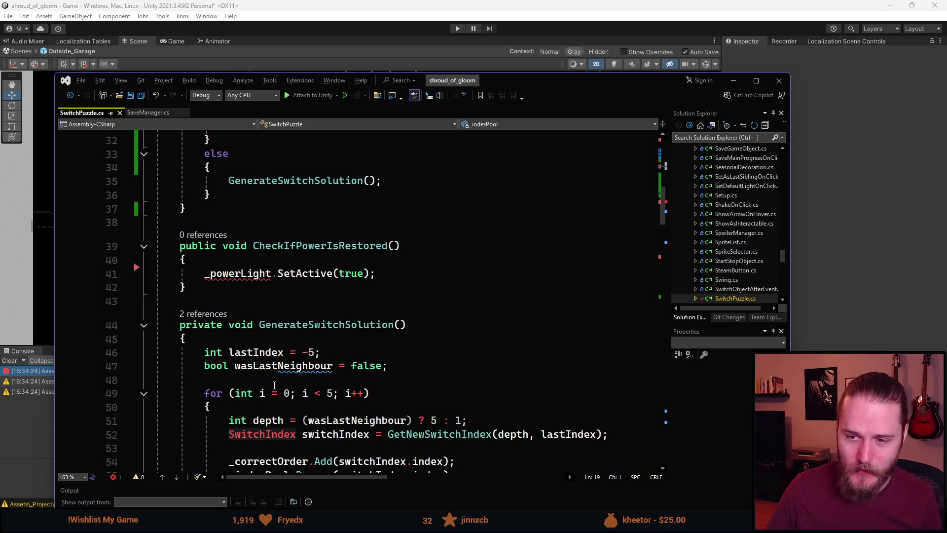
{"action": "scroll", "coordinate": [298, 303], "scroll_direction": "down", "scroll_amount": 1}
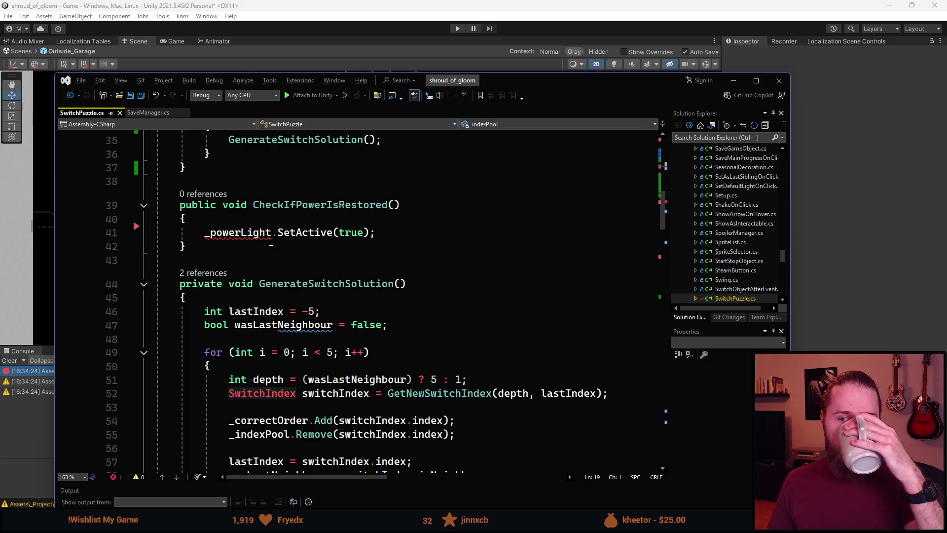
{"action": "scroll", "coordinate": [271, 241], "scroll_direction": "down", "scroll_amount": 3}
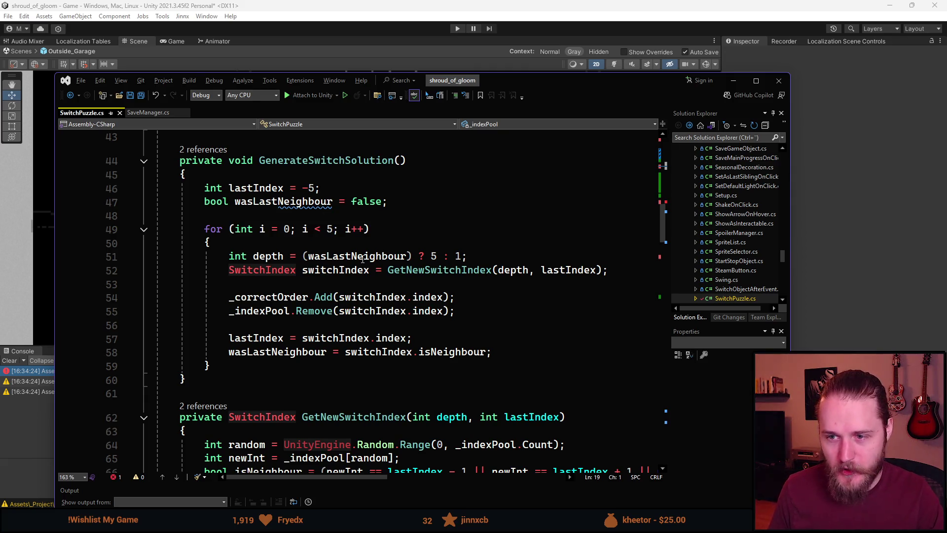
{"action": "scroll", "coordinate": [390, 268], "scroll_direction": "down", "scroll_amount": 6}
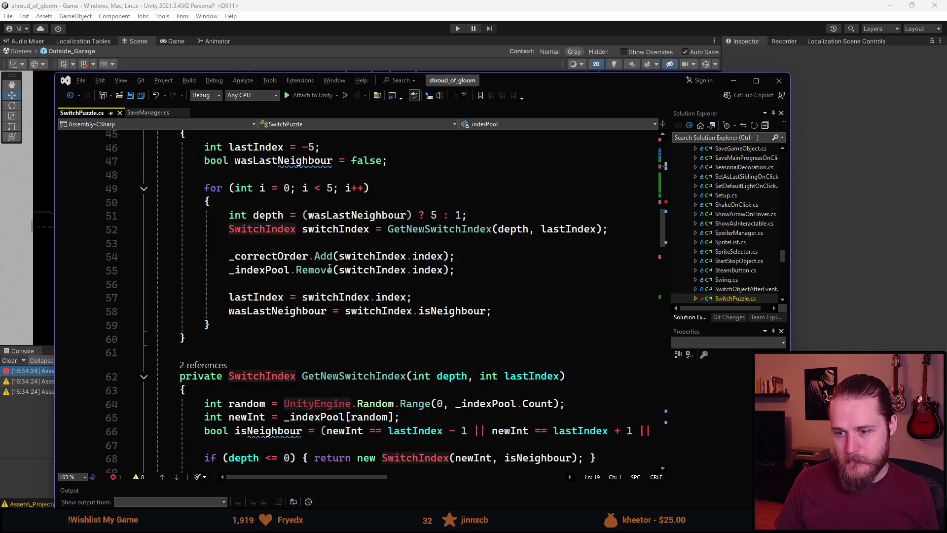
{"action": "scroll", "coordinate": [330, 279], "scroll_direction": "down", "scroll_amount": 2}
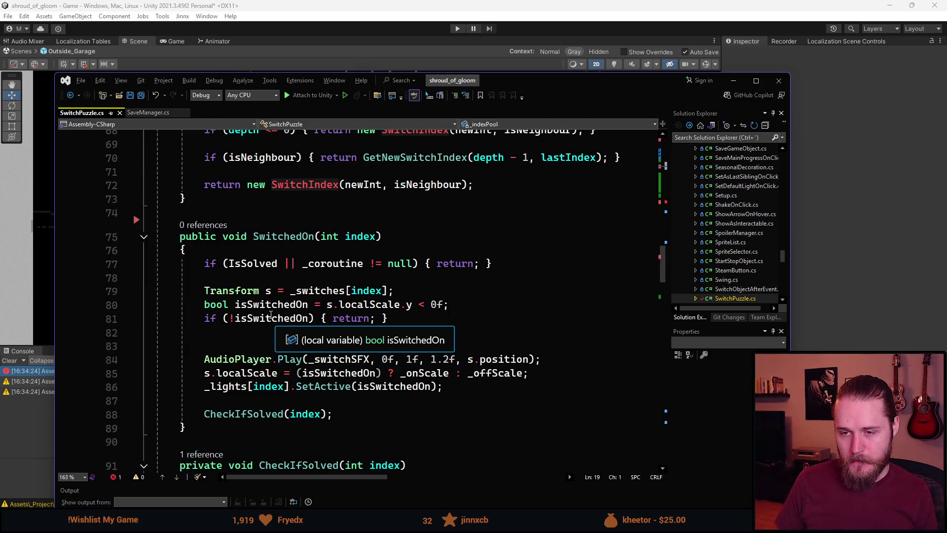
{"action": "left_click", "coordinate": [244, 246]}
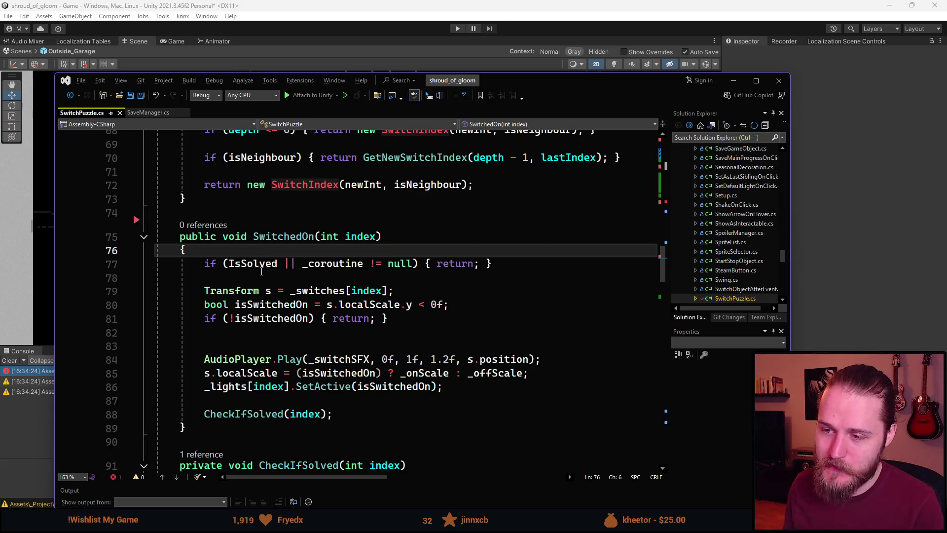
Scroll up and down to review the rest of SwitchPuzzle.cs
{"action": "scroll", "coordinate": [327, 332], "scroll_direction": "up", "scroll_amount": 4}
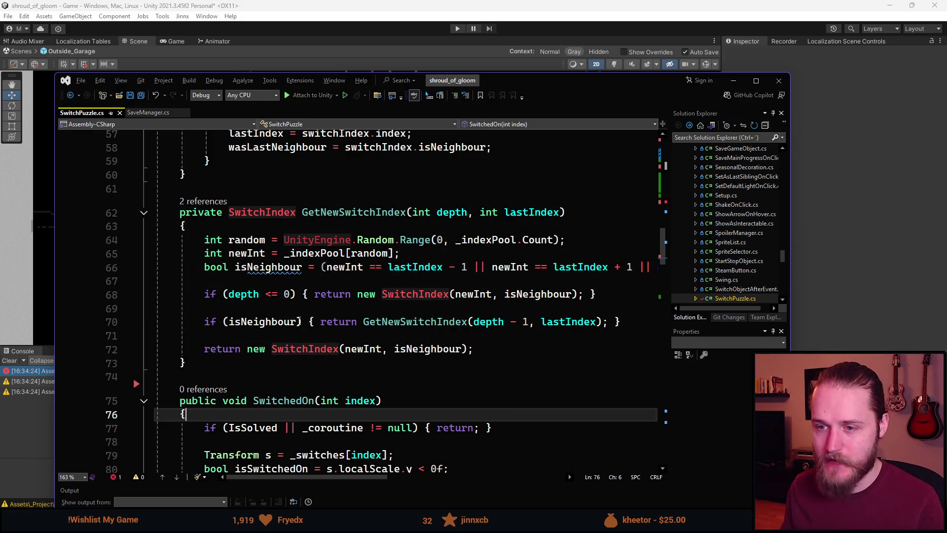
{"action": "scroll", "coordinate": [278, 305], "scroll_direction": "down", "scroll_amount": 1}
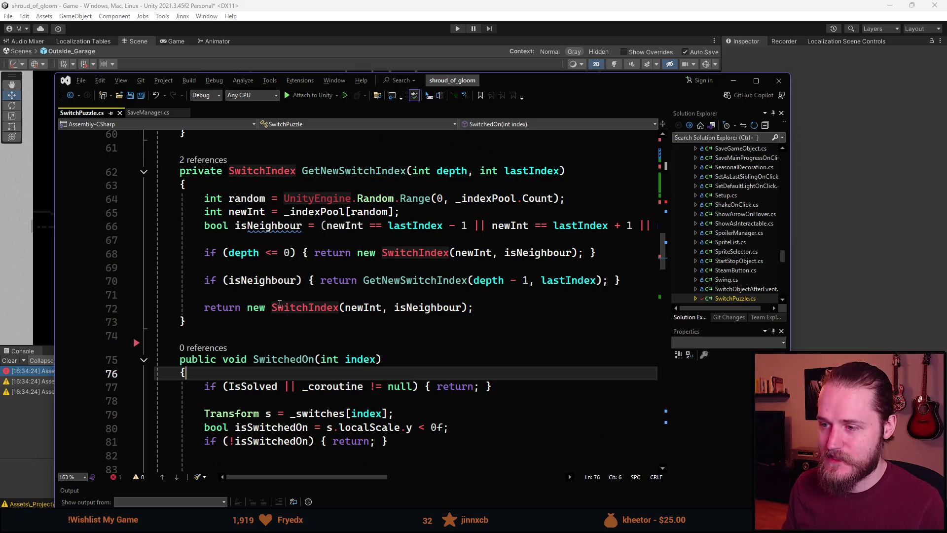
{"action": "scroll", "coordinate": [289, 315], "scroll_direction": "down", "scroll_amount": 4}
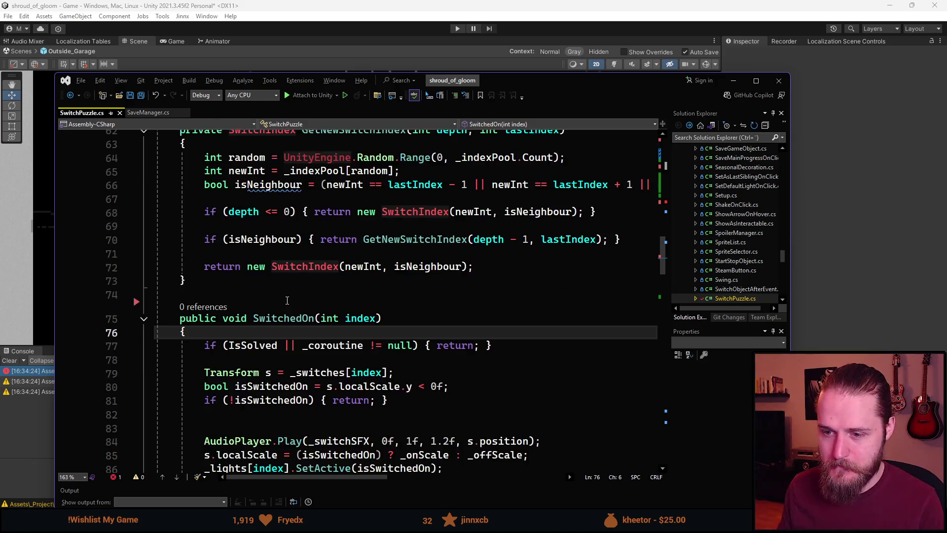
{"action": "scroll", "coordinate": [292, 331], "scroll_direction": "down", "scroll_amount": 1}
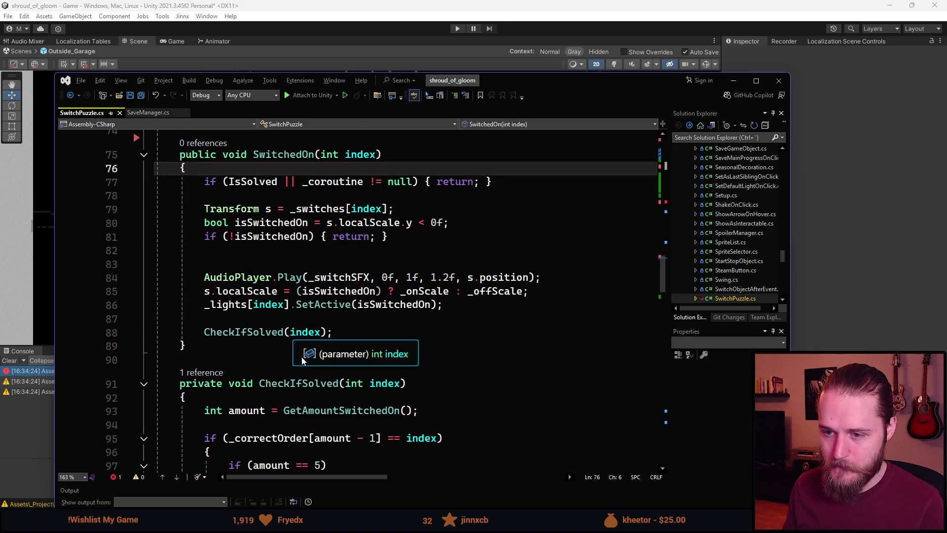
{"action": "scroll", "coordinate": [256, 335], "scroll_direction": "down", "scroll_amount": 3}
{"action": "scroll", "coordinate": [225, 332], "scroll_direction": "up", "scroll_amount": 7}
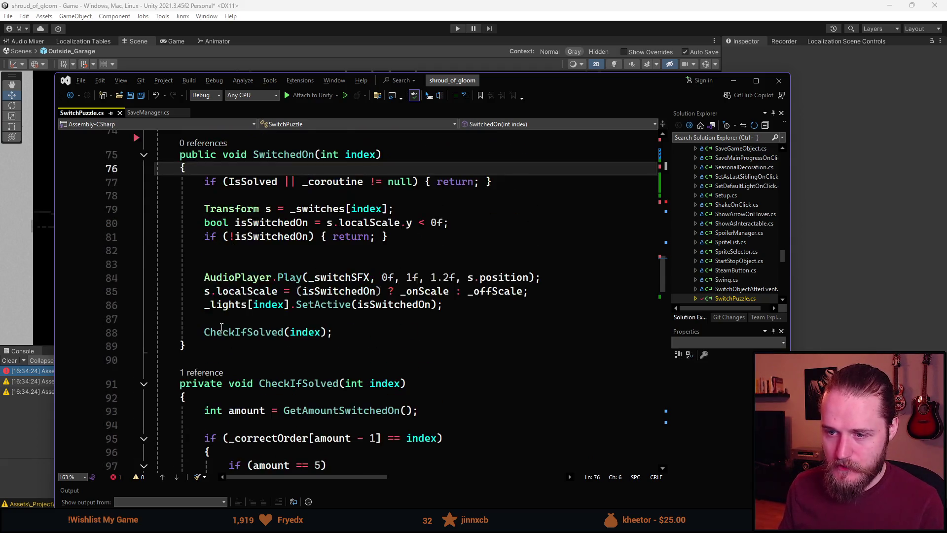
{"action": "scroll", "coordinate": [227, 351], "scroll_direction": "down", "scroll_amount": 6}
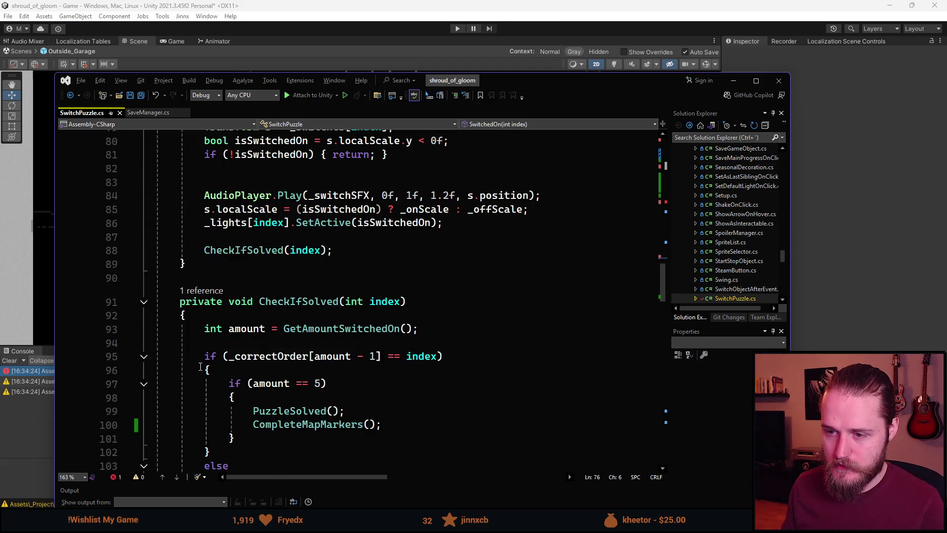
{"action": "scroll", "coordinate": [197, 363], "scroll_direction": "down", "scroll_amount": 2}
{"action": "scroll", "coordinate": [195, 364], "scroll_direction": "down", "scroll_amount": 4}
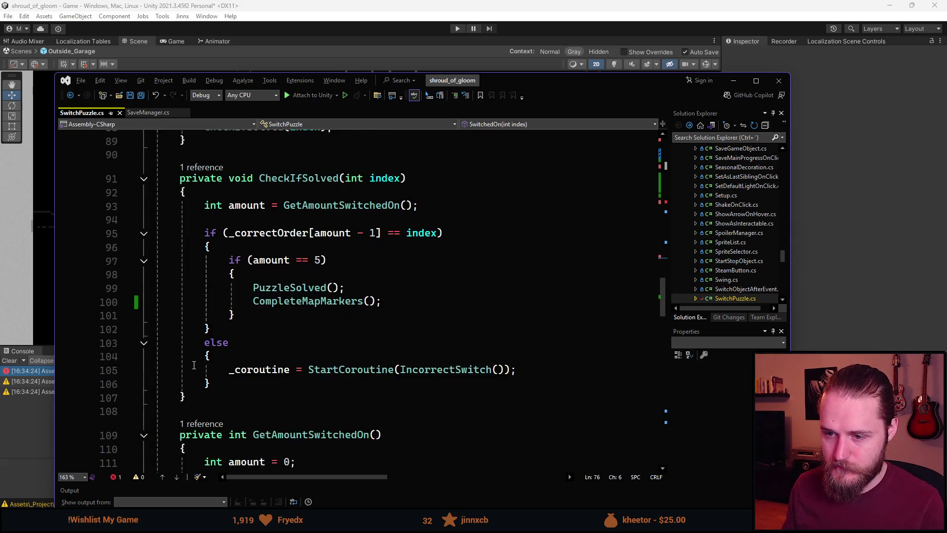
{"action": "scroll", "coordinate": [194, 366], "scroll_direction": "up", "scroll_amount": 14}
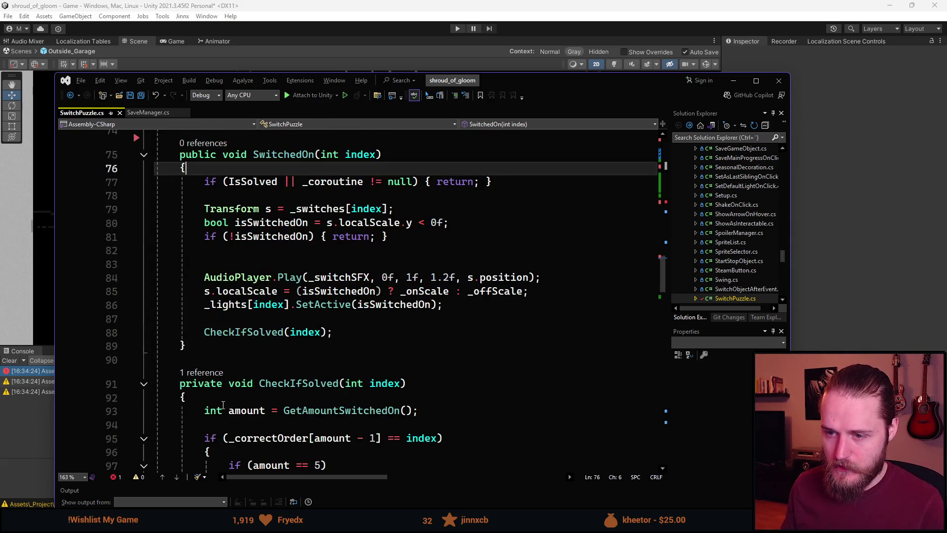
{"action": "scroll", "coordinate": [217, 394], "scroll_direction": "up", "scroll_amount": 10}
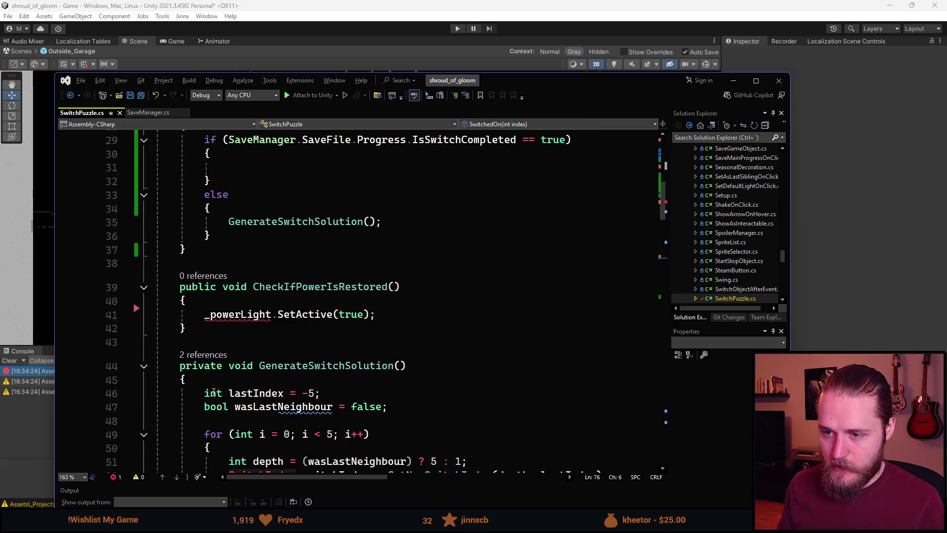
{"action": "scroll", "coordinate": [216, 370], "scroll_direction": "up", "scroll_amount": 5}
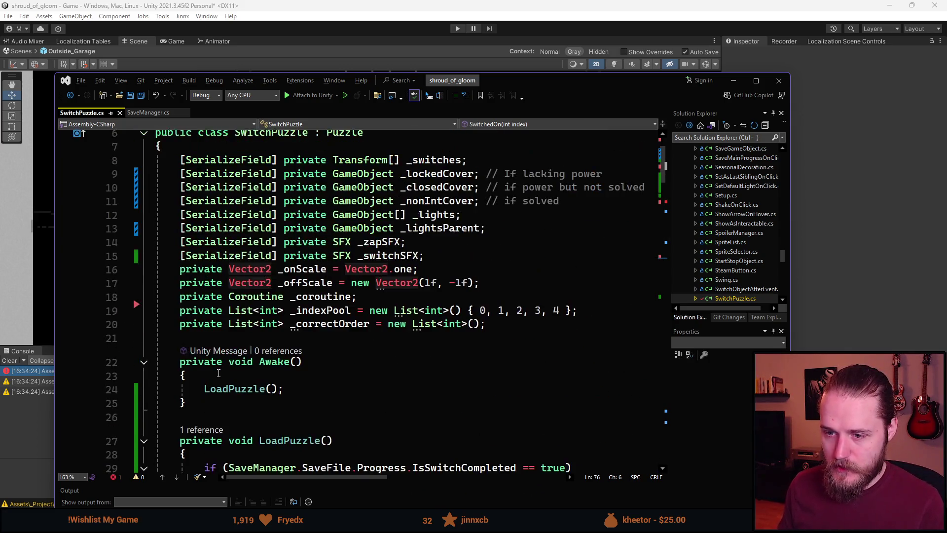
{"action": "scroll", "coordinate": [220, 377], "scroll_direction": "down", "scroll_amount": 6}
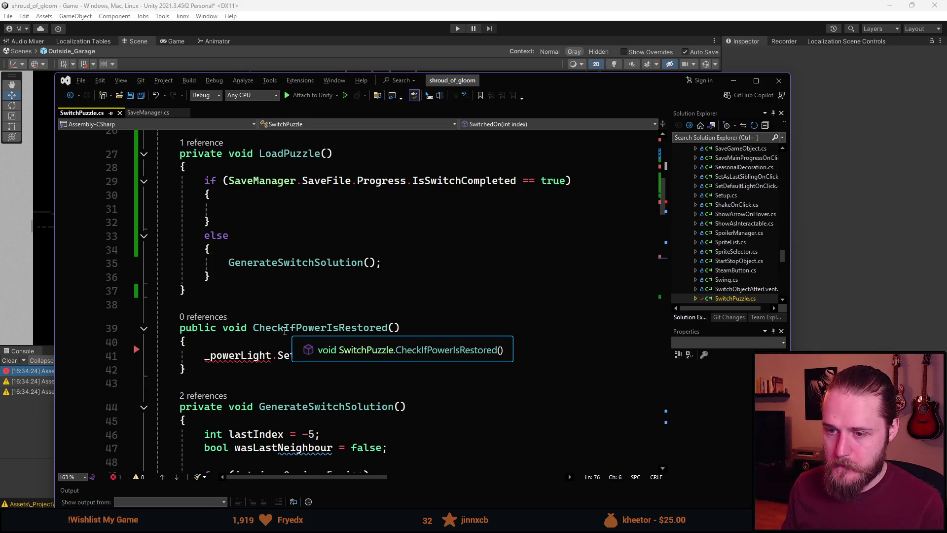
{"action": "left_click", "coordinate": [284, 331]}
{"action": "key", "text": "ctrl+r"}
{"action": "key", "text": "ctrl+r"}
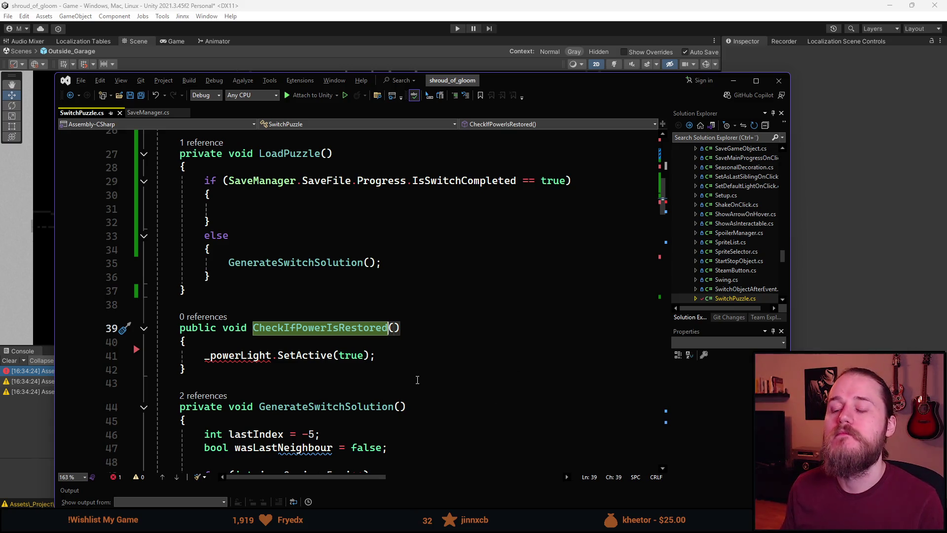
{"action": "scroll", "coordinate": [417, 378], "scroll_direction": "up", "scroll_amount": 3}
{"action": "scroll", "coordinate": [369, 378], "scroll_direction": "down", "scroll_amount": 2}
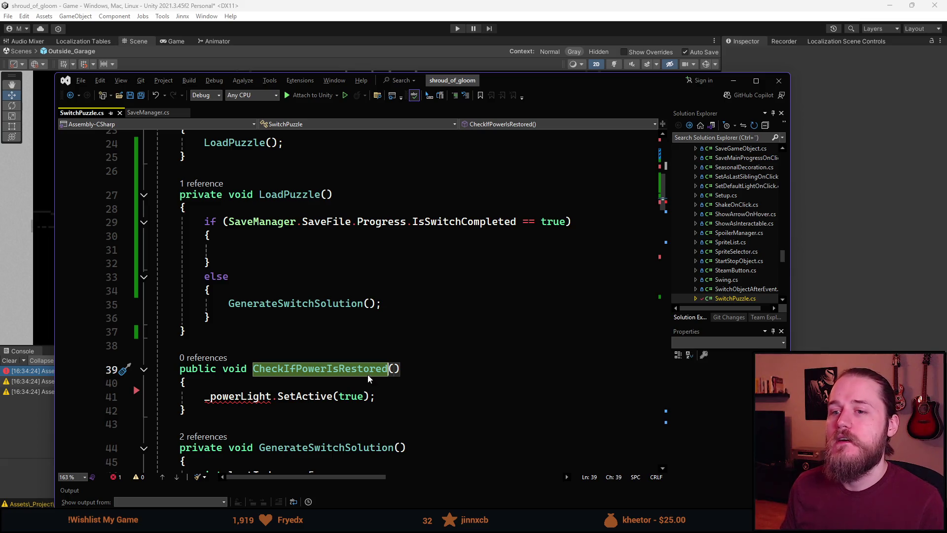
{"action": "scroll", "coordinate": [370, 375], "scroll_direction": "up", "scroll_amount": 1}
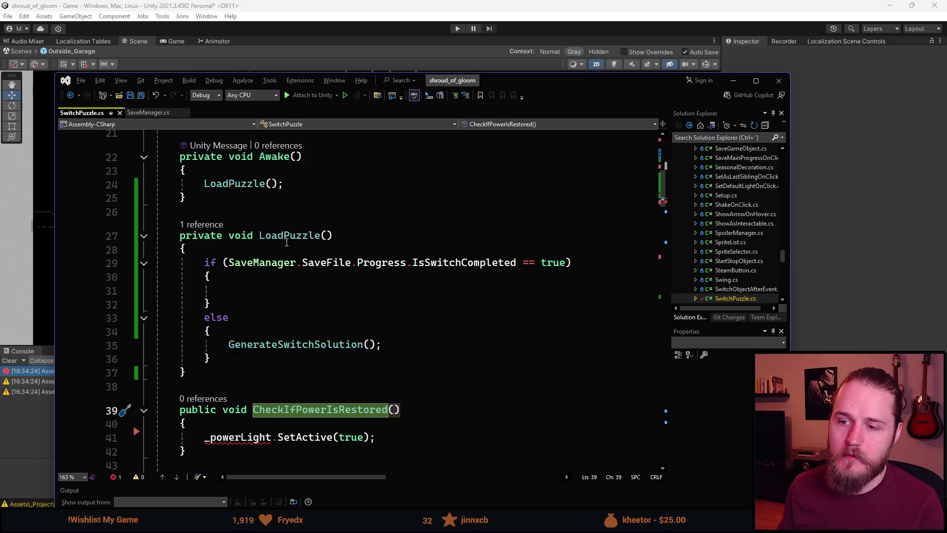
{"action": "left_click", "coordinate": [320, 235]}
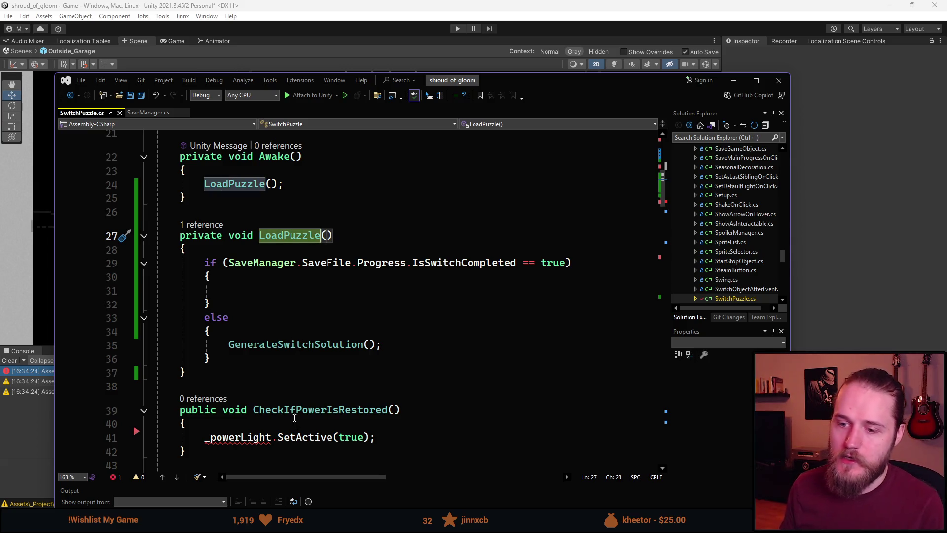
{"action": "left_click", "coordinate": [290, 410]}
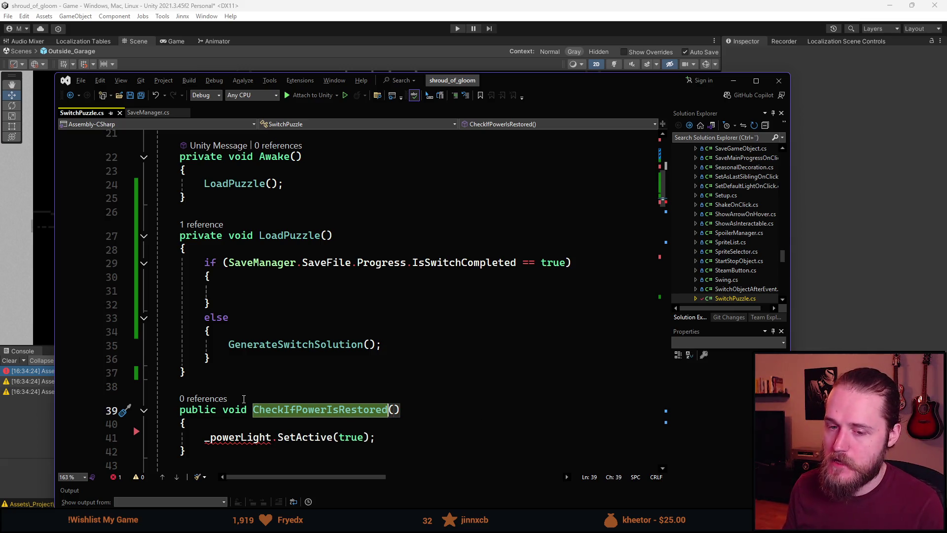
{"action": "scroll", "coordinate": [235, 372], "scroll_direction": "down", "scroll_amount": 1}
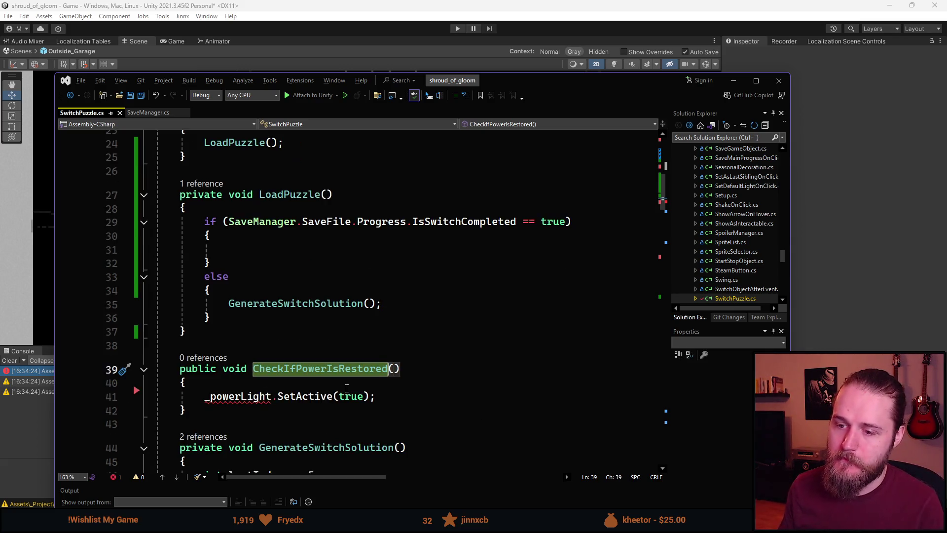
{"action": "left_click", "coordinate": [333, 370]}
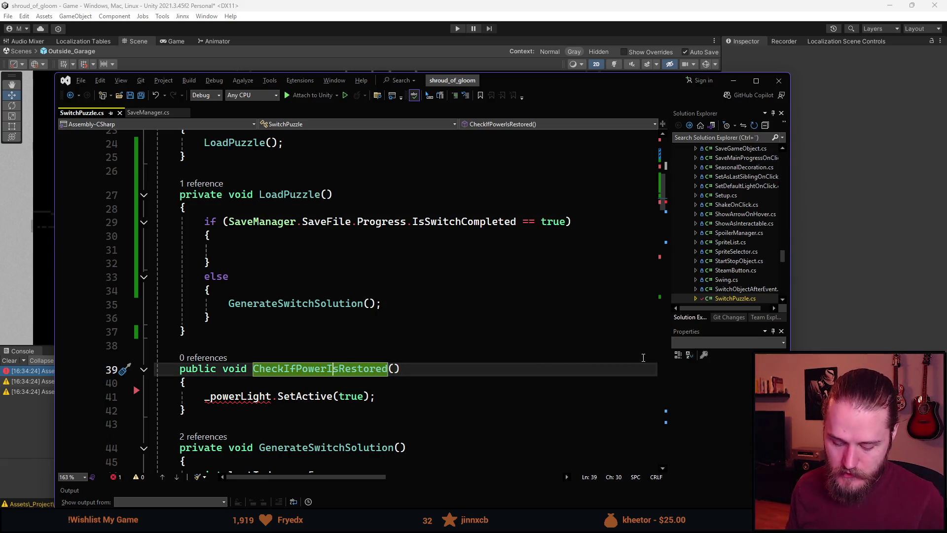
{"action": "key", "text": "ctrl+r"}
{"action": "key", "text": "ctrl+r"}
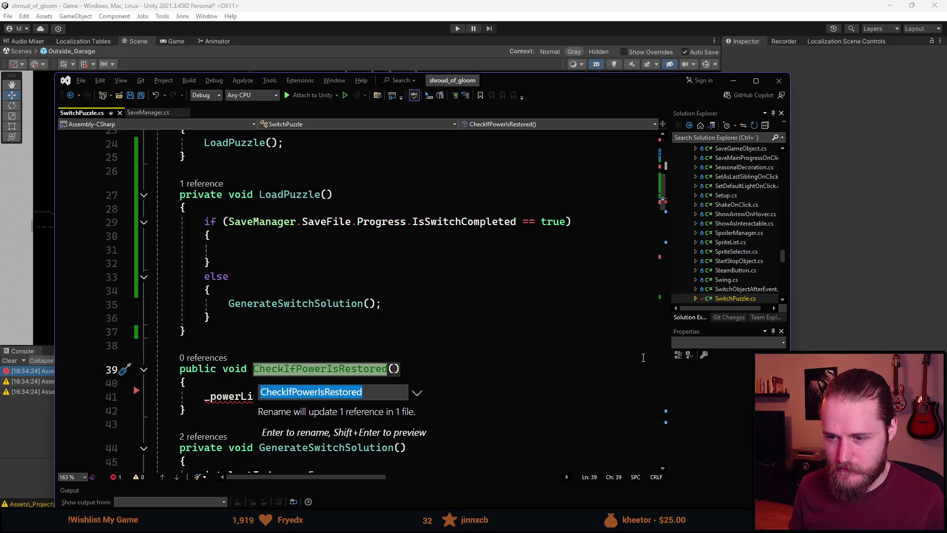
Rename CheckIfPowerIsRestored to TogglePoweredObjects
{"action": "type", "text": "Check"}
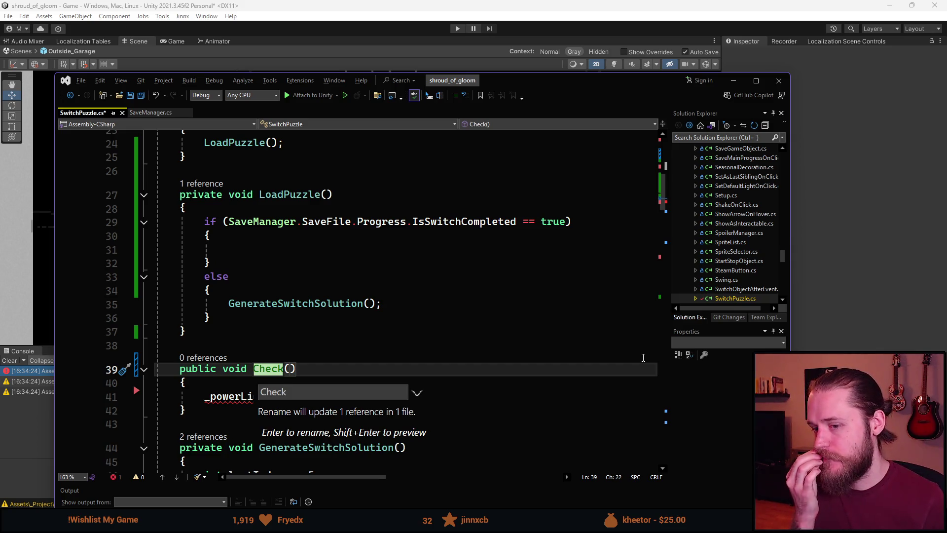
{"action": "scroll", "coordinate": [291, 282], "scroll_direction": "up", "scroll_amount": 6}
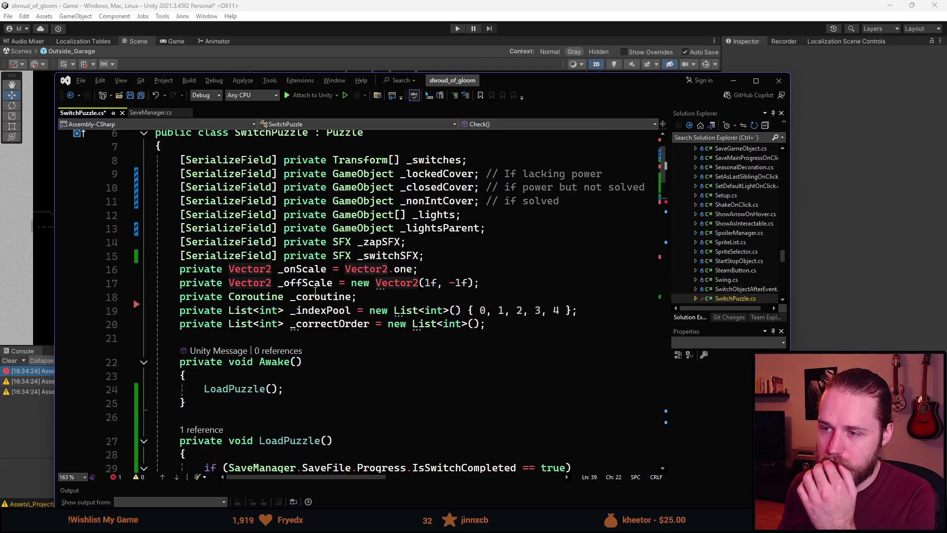
{"action": "scroll", "coordinate": [357, 272], "scroll_direction": "down", "scroll_amount": 6}
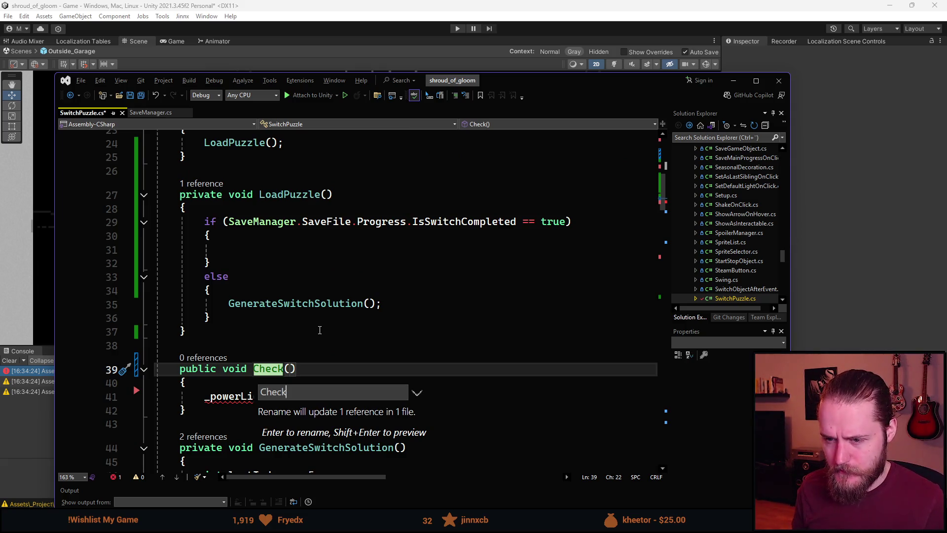
{"action": "key", "text": "BackSpace"}
{"action": "type", "text": "Togg"}
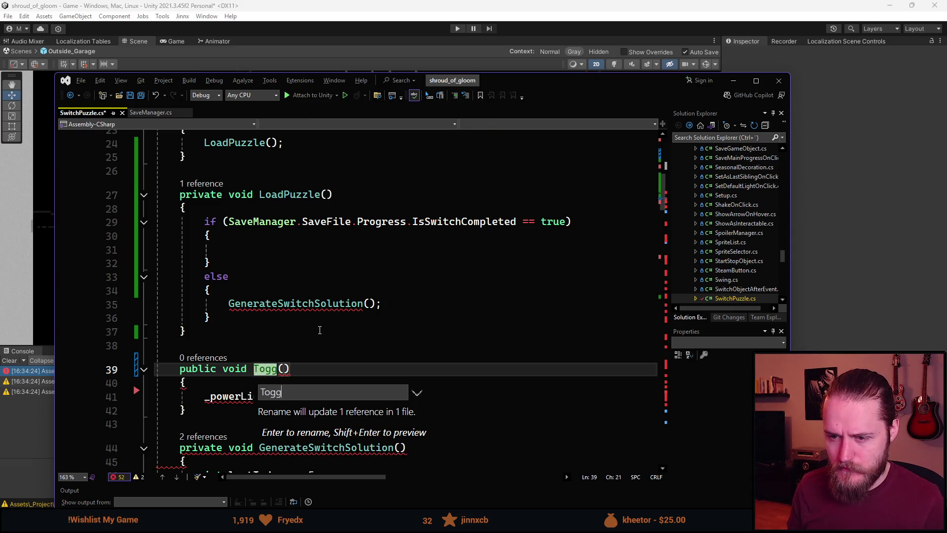
{"action": "type", "text": "lePo"}
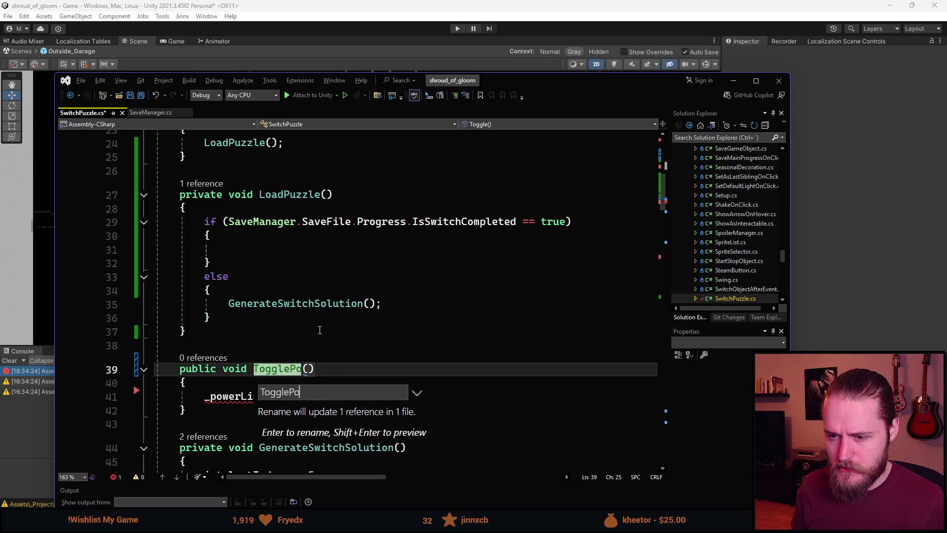
{"action": "type", "text": "weredO"}
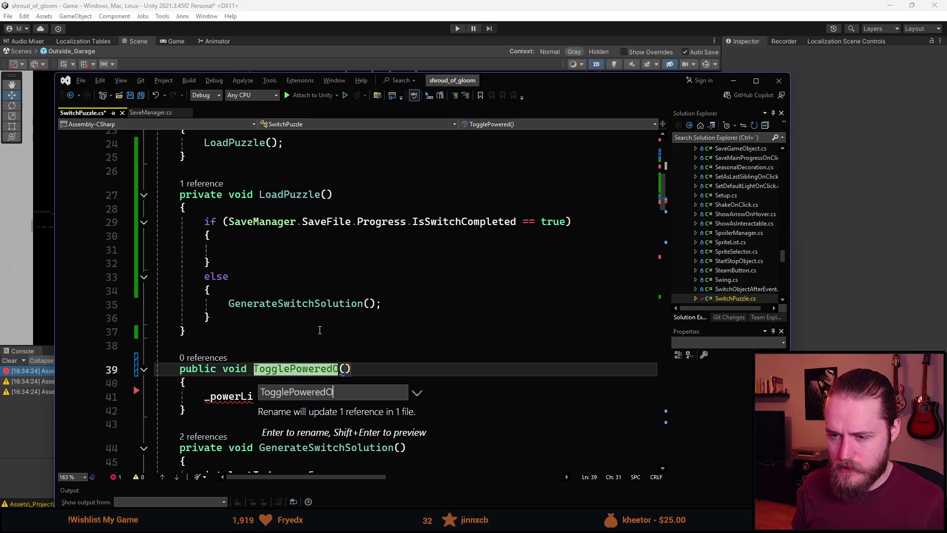
{"action": "type", "text": "bjects"}
{"action": "key", "text": "Return"}
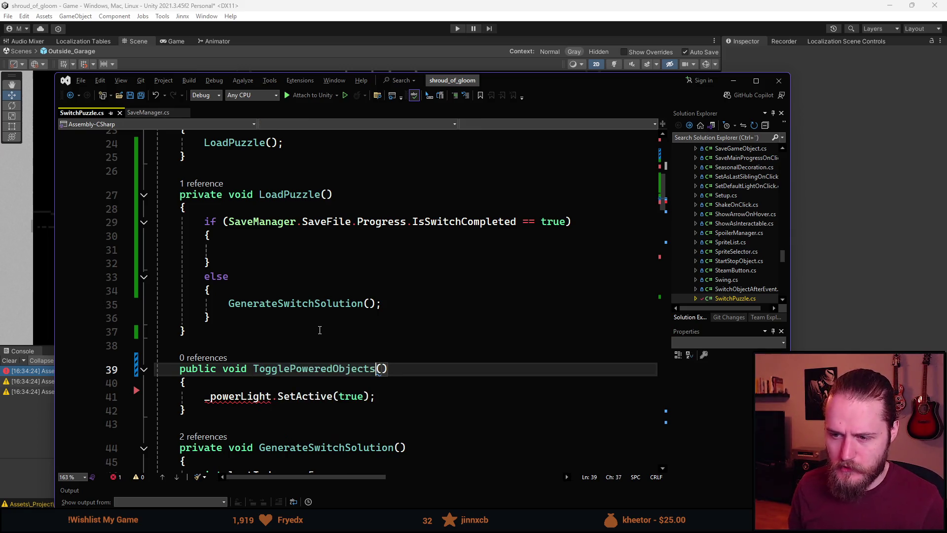
Remove the _powerLight.SetActive(true) line from TogglePoweredObjects and save the script
{"action": "key", "text": "Down"}
{"action": "key", "text": "Down"}
{"action": "key", "text": "Up"}
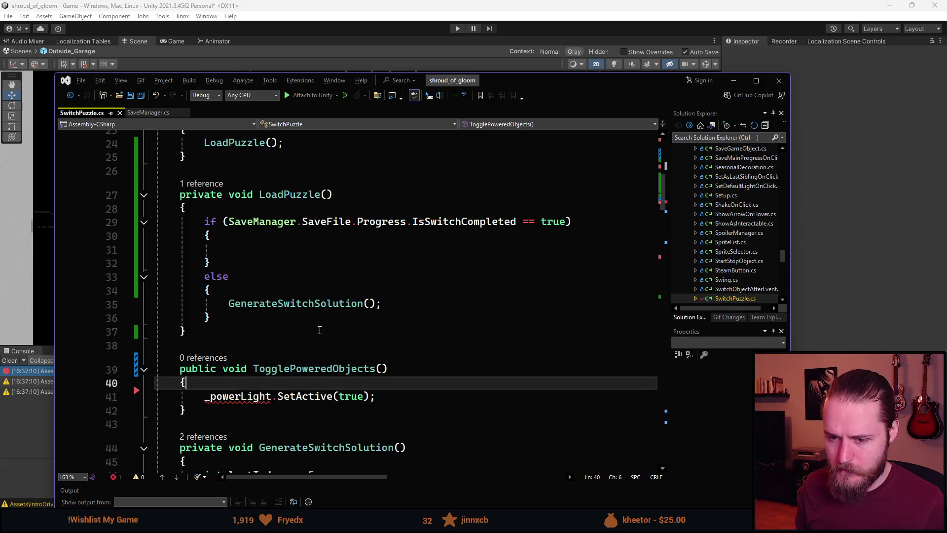
{"action": "key", "text": "Down"}
{"action": "key", "text": "BackSpace"}
{"action": "key", "text": "BackSpace"}
{"action": "key", "text": "BackSpace"}
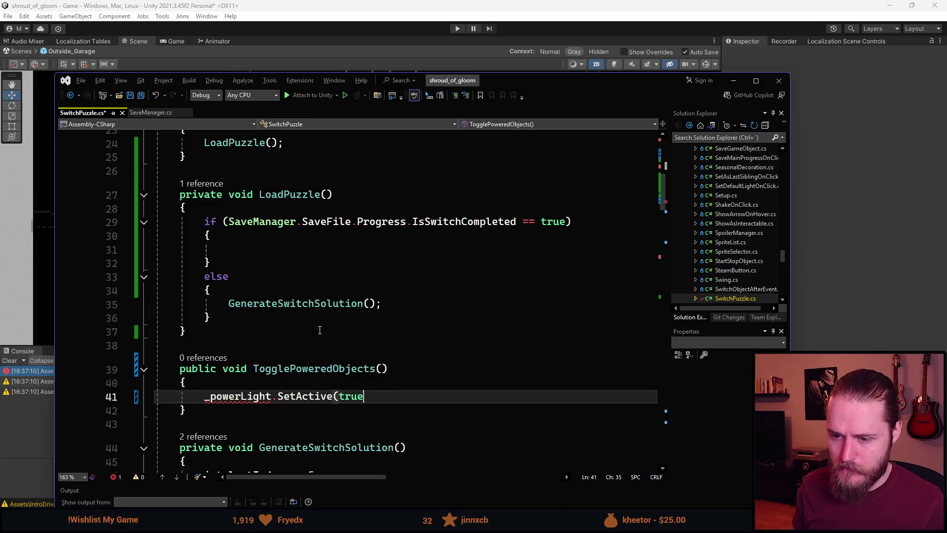
{"action": "key", "text": "BackSpace"}
{"action": "key", "text": "BackSpace"}
{"action": "key", "text": "BackSpace"}
{"action": "key", "text": "ctrl+s"}
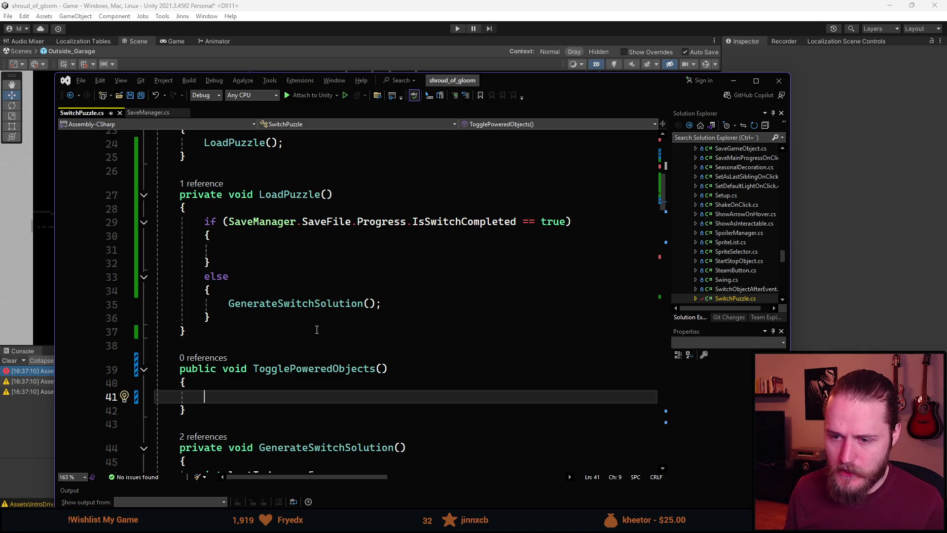
Review the Awake method and highlight all uses of GenerateSwitchSolution
{"action": "scroll", "coordinate": [311, 365], "scroll_direction": "up", "scroll_amount": 2}
{"action": "scroll", "coordinate": [307, 386], "scroll_direction": "down", "scroll_amount": 2}
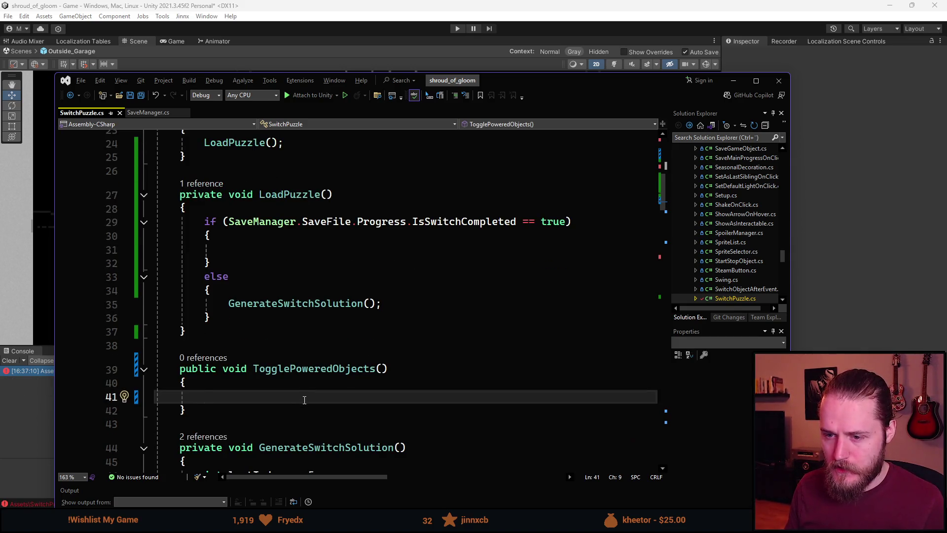
{"action": "scroll", "coordinate": [297, 399], "scroll_direction": "up", "scroll_amount": 2}
{"action": "scroll", "coordinate": [291, 400], "scroll_direction": "up", "scroll_amount": 3}
{"action": "scroll", "coordinate": [289, 404], "scroll_direction": "down", "scroll_amount": 4}
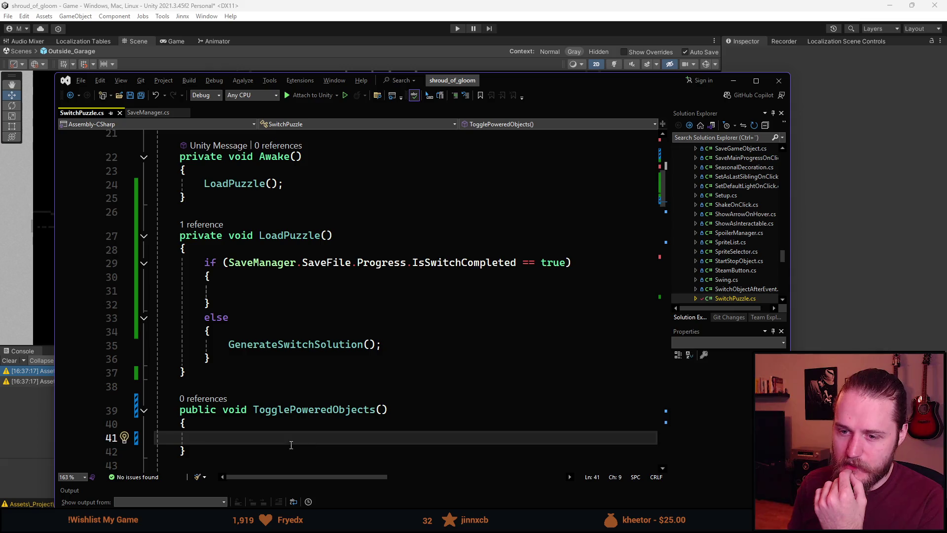
{"action": "scroll", "coordinate": [289, 442], "scroll_direction": "up", "scroll_amount": 4}
{"action": "left_click", "coordinate": [239, 370]}
{"action": "key", "text": "Up"}
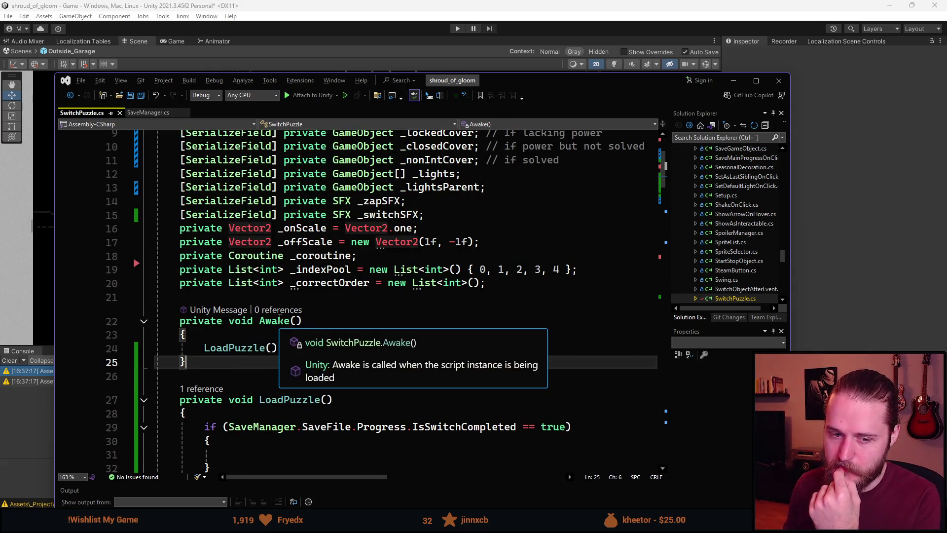
{"action": "scroll", "coordinate": [278, 462], "scroll_direction": "down", "scroll_amount": 3}
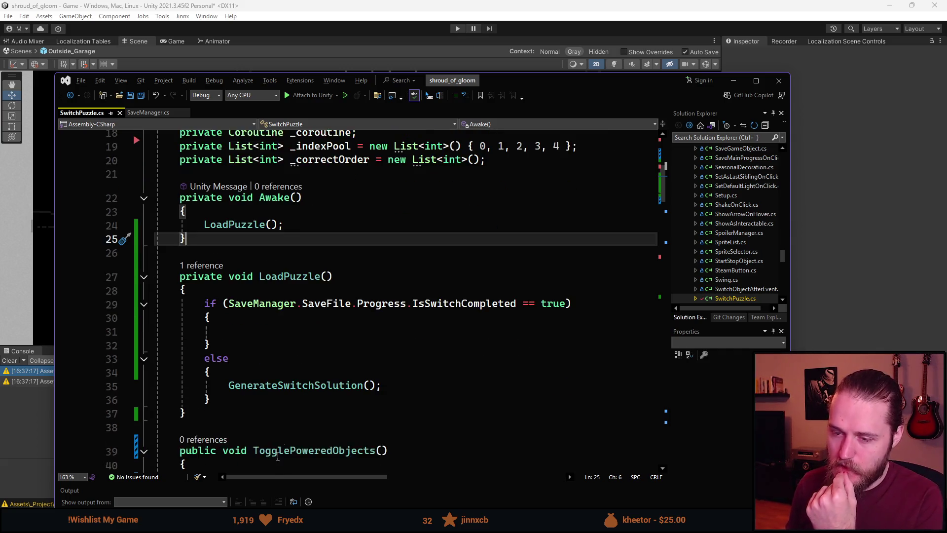
{"action": "scroll", "coordinate": [277, 461], "scroll_direction": "down", "scroll_amount": 2}
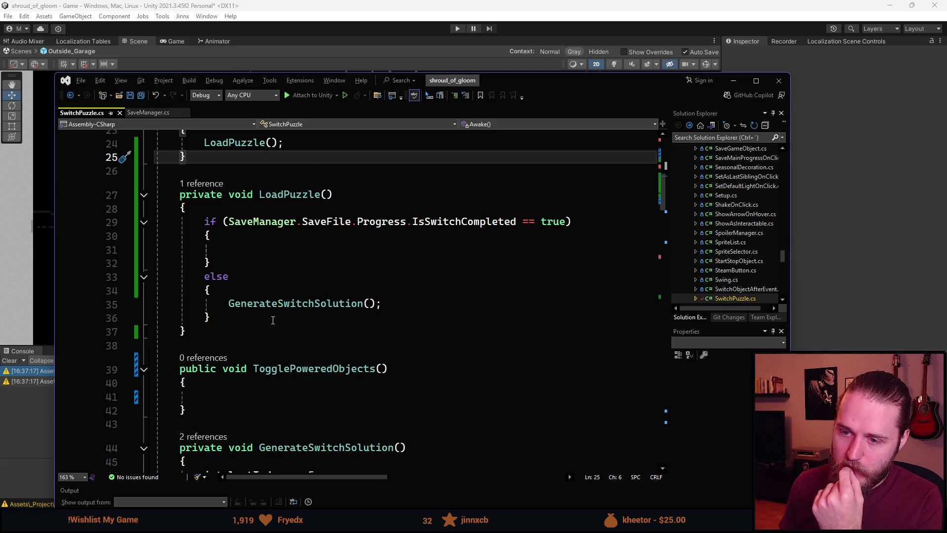
{"action": "double_click", "coordinate": [266, 303]}
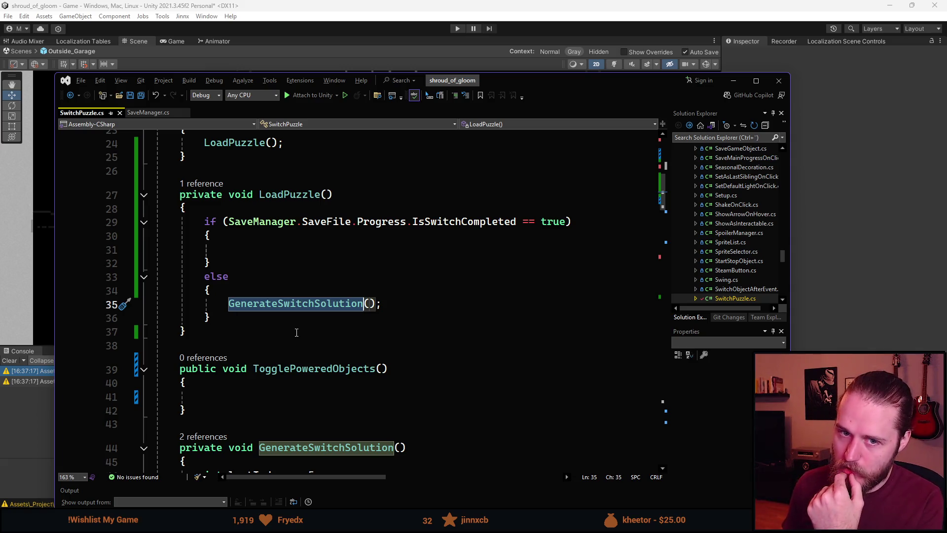
Insert blank lines after LoadPuzzle's closing brace
{"action": "left_click", "coordinate": [377, 253]}
{"action": "scroll", "coordinate": [298, 341], "scroll_direction": "down", "scroll_amount": 2}
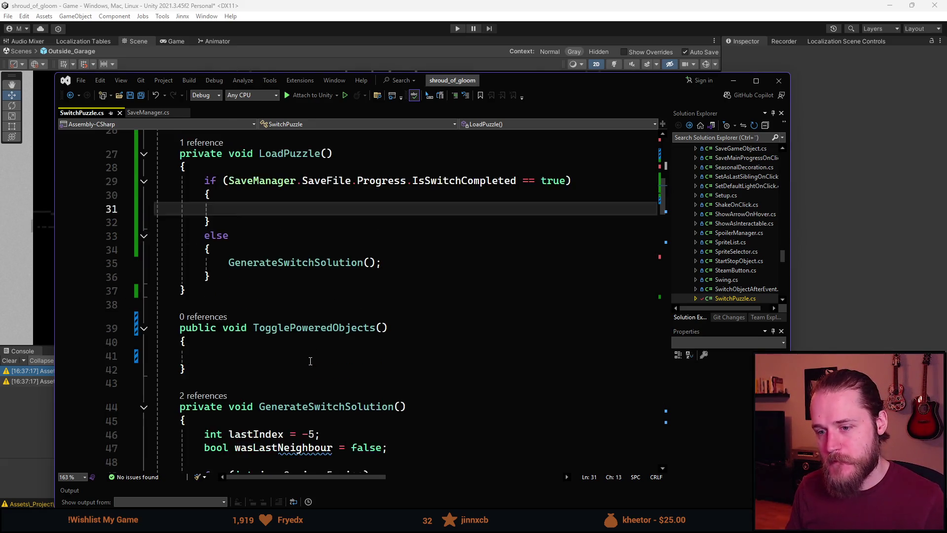
{"action": "scroll", "coordinate": [302, 349], "scroll_direction": "up", "scroll_amount": 2}
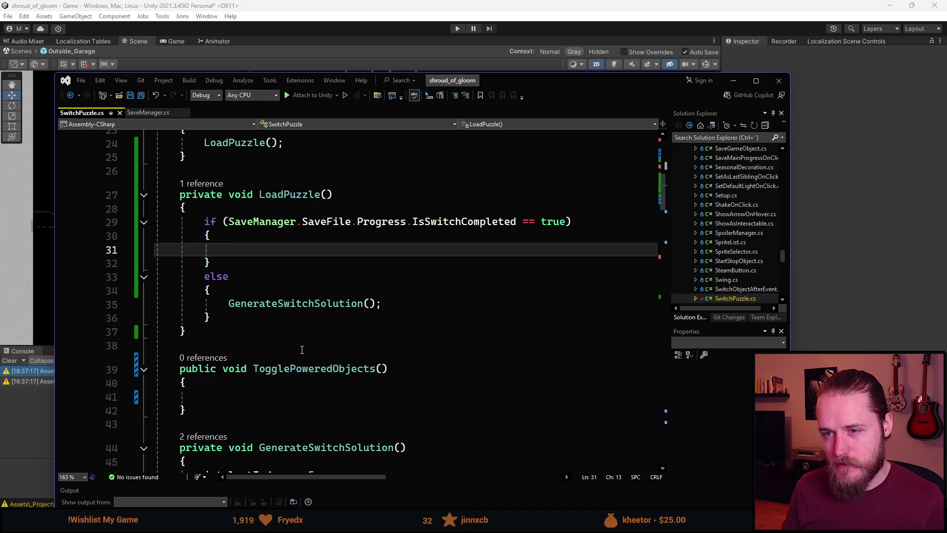
{"action": "left_click", "coordinate": [229, 336]}
{"action": "key", "text": "Return"}
{"action": "key", "text": "Return"}
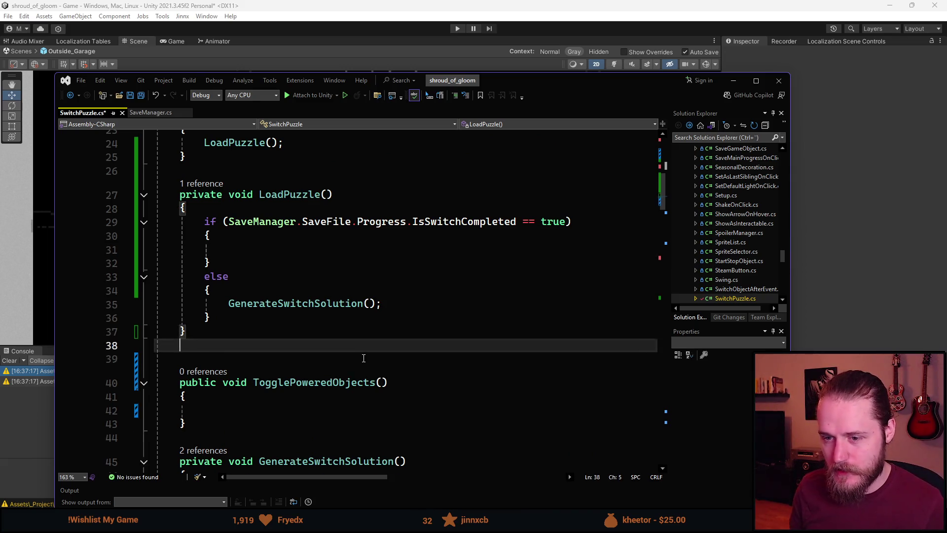
Declare private void AutoCompletePuzzle() with an empty body below LoadPuzzle
{"action": "type", "text": "private v"}
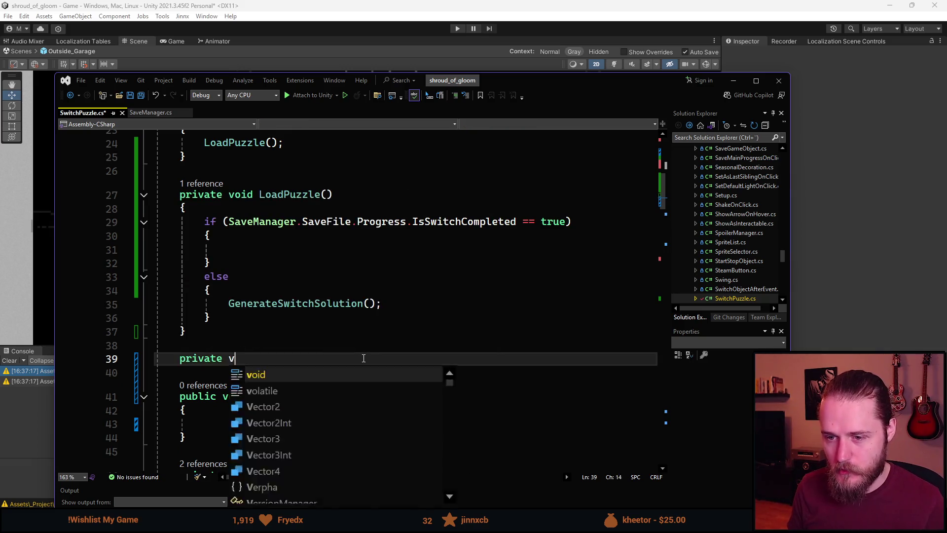
{"action": "type", "text": "oid A"}
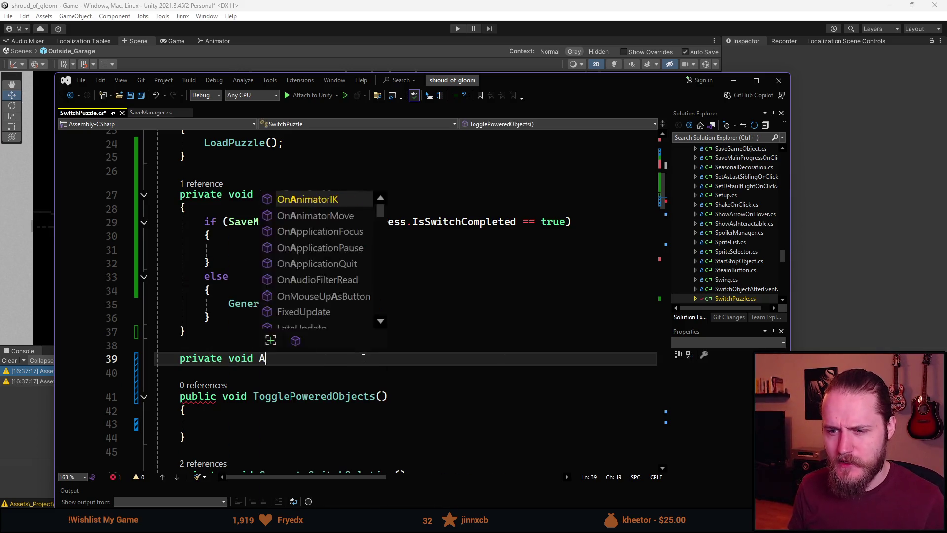
{"action": "type", "text": "utoComplete"}
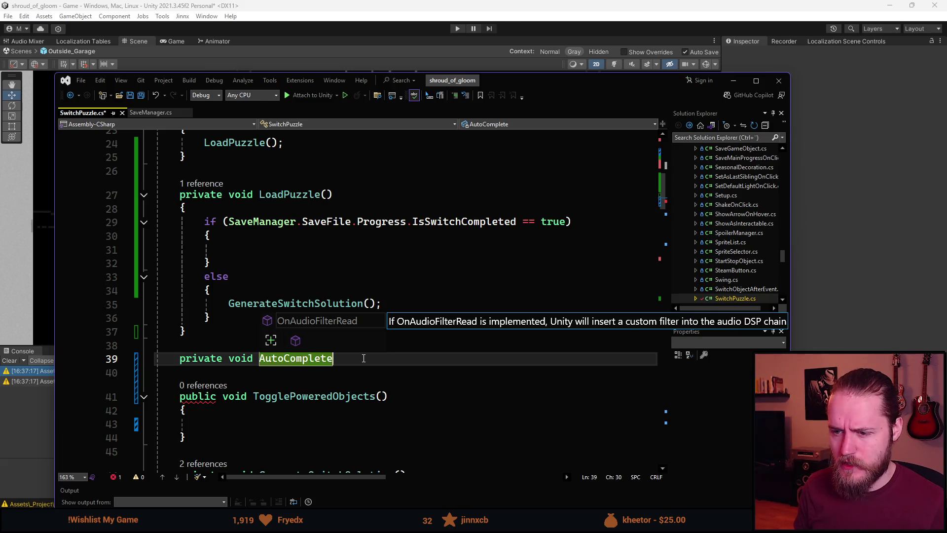
{"action": "type", "text": "Puzzle()"}
{"action": "key", "text": "Return"}
{"action": "type", "text": "{"}
{"action": "key", "text": "Return"}
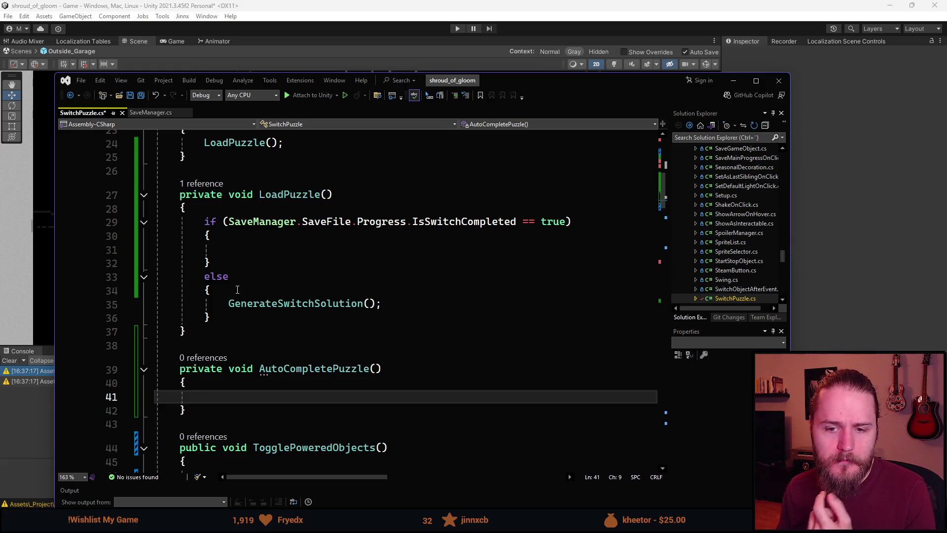
{"action": "scroll", "coordinate": [245, 322], "scroll_direction": "down", "scroll_amount": 2}
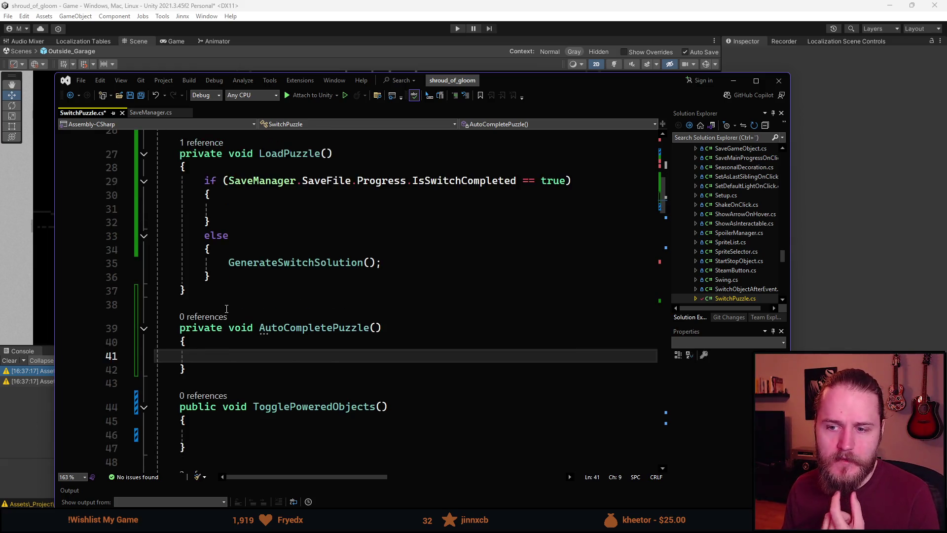
{"action": "scroll", "coordinate": [232, 311], "scroll_direction": "down", "scroll_amount": 3}
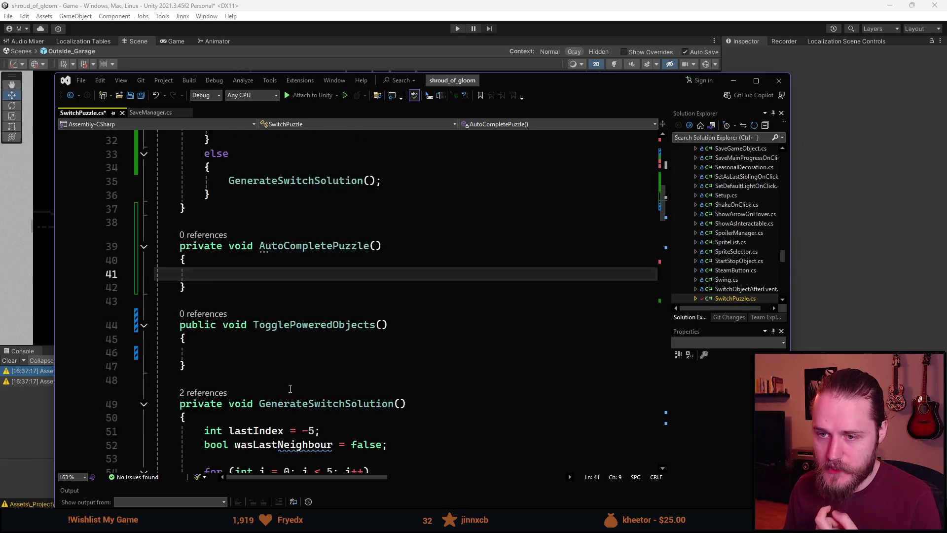
{"action": "scroll", "coordinate": [258, 319], "scroll_direction": "down", "scroll_amount": 2}
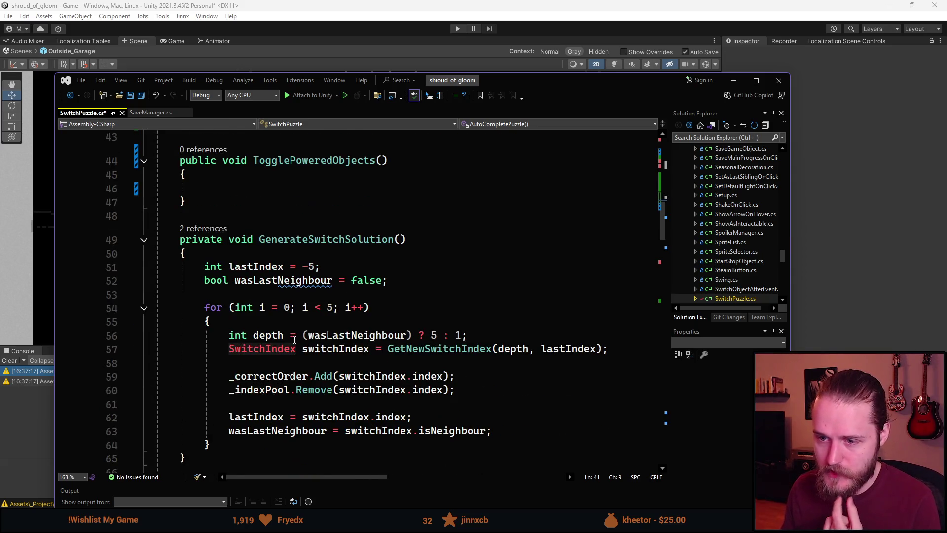
{"action": "scroll", "coordinate": [280, 327], "scroll_direction": "down", "scroll_amount": 5}
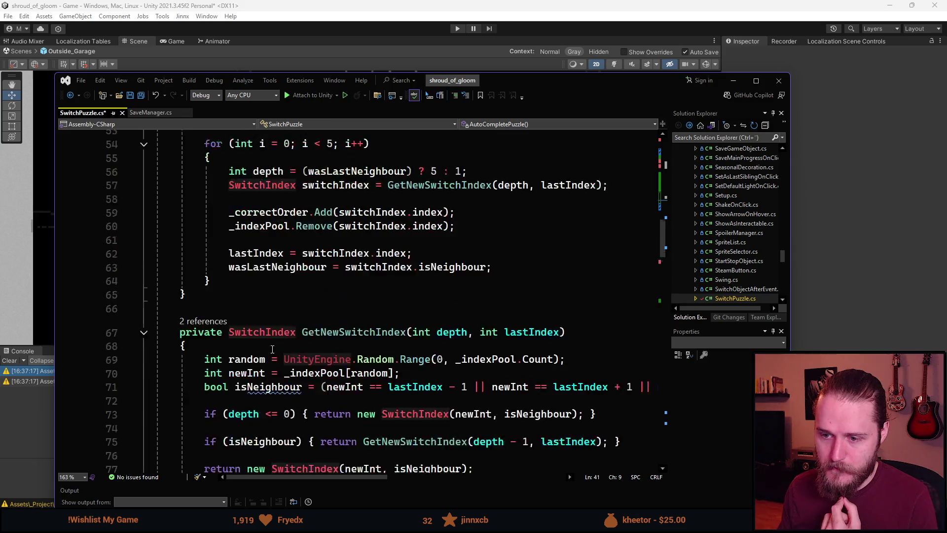
{"action": "scroll", "coordinate": [211, 329], "scroll_direction": "down", "scroll_amount": 2}
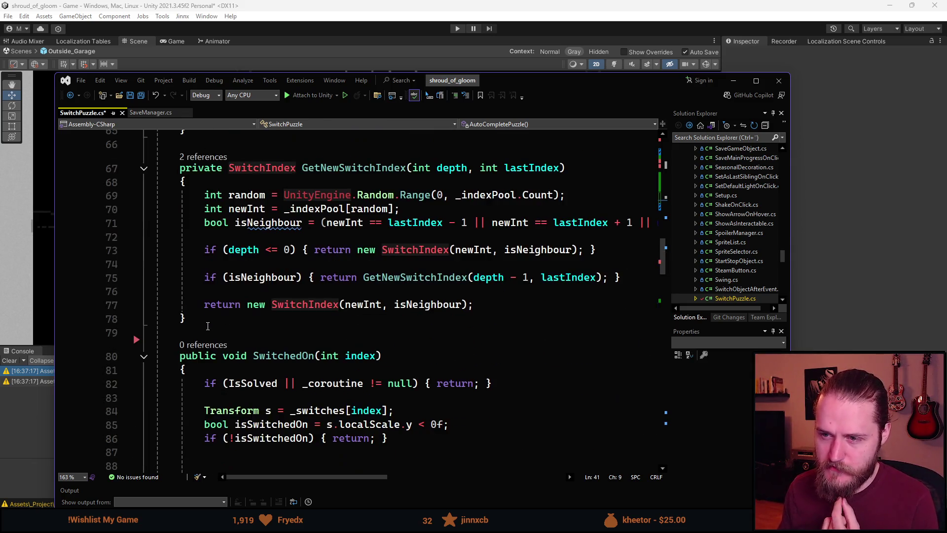
{"action": "scroll", "coordinate": [306, 307], "scroll_direction": "down", "scroll_amount": 3}
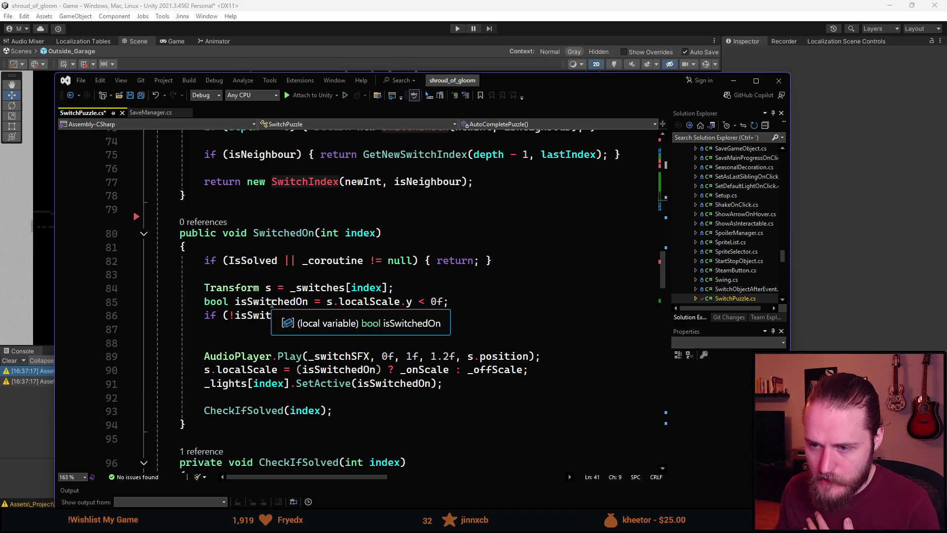
{"action": "left_click", "coordinate": [308, 302]}
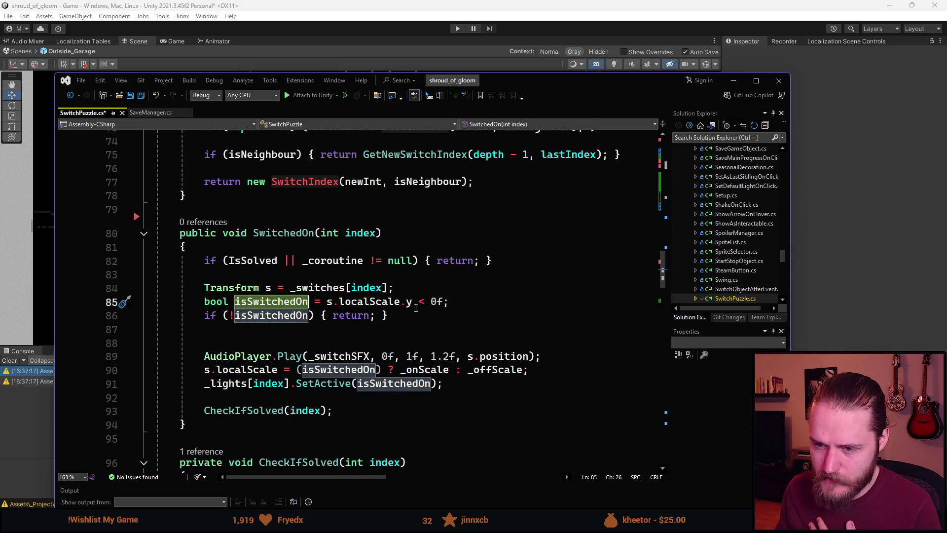
{"action": "scroll", "coordinate": [380, 294], "scroll_direction": "down", "scroll_amount": 1}
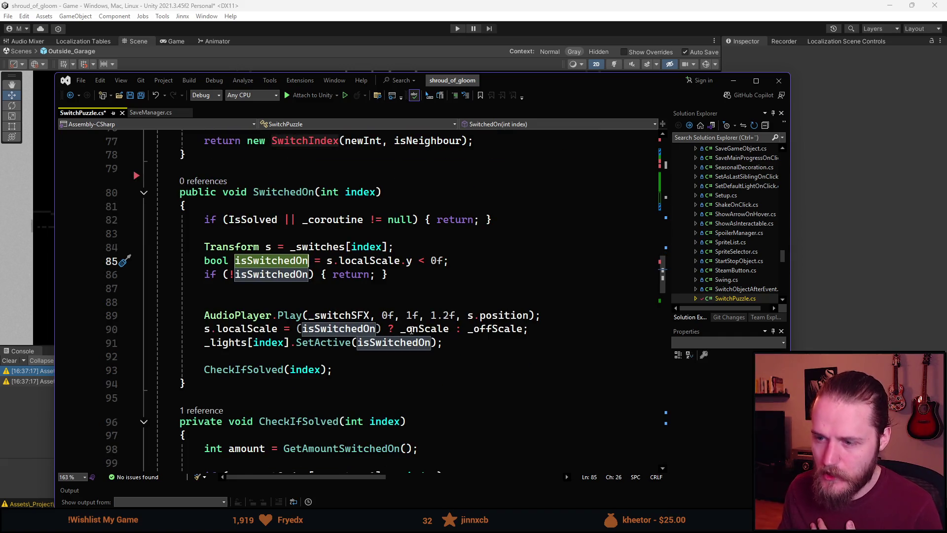
{"action": "left_click", "coordinate": [410, 330]}
{"action": "left_click", "coordinate": [522, 329]}
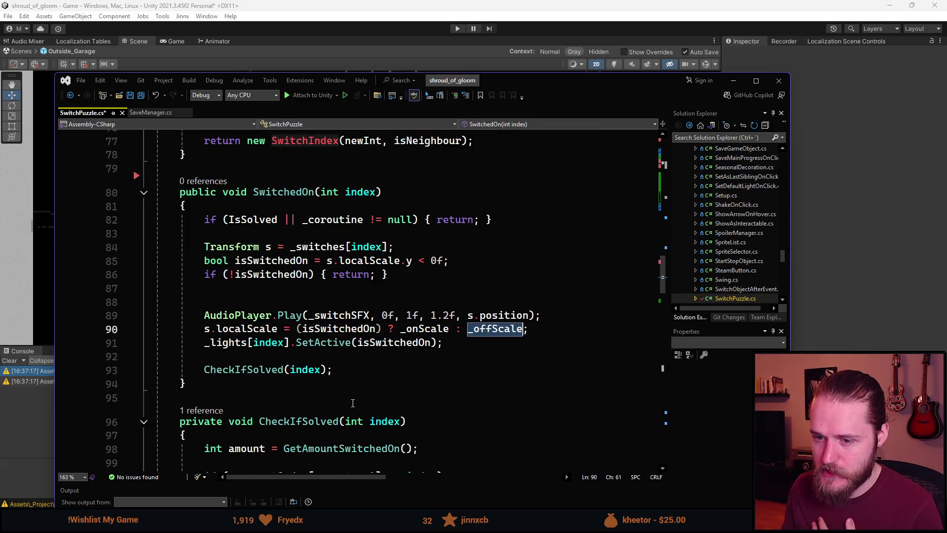
{"action": "scroll", "coordinate": [309, 372], "scroll_direction": "up", "scroll_amount": 17}
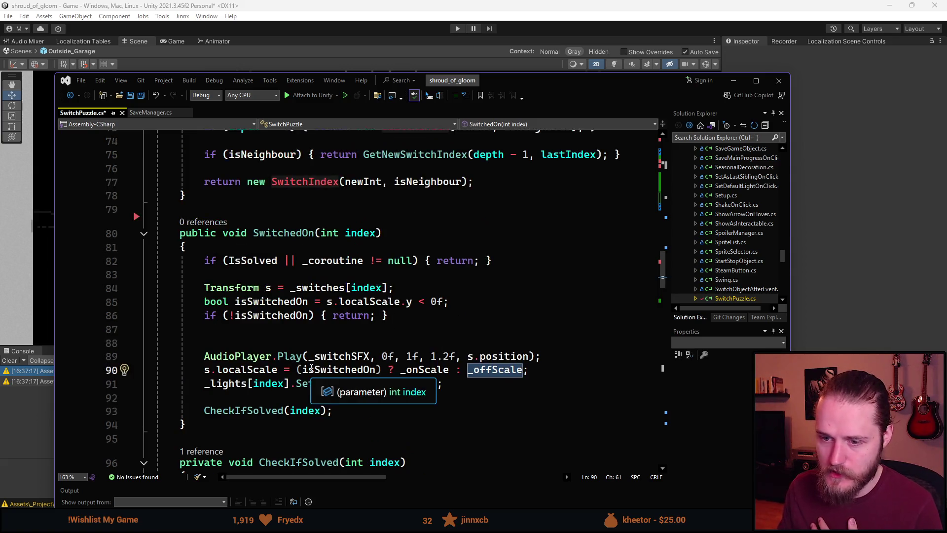
{"action": "left_click", "coordinate": [302, 357]}
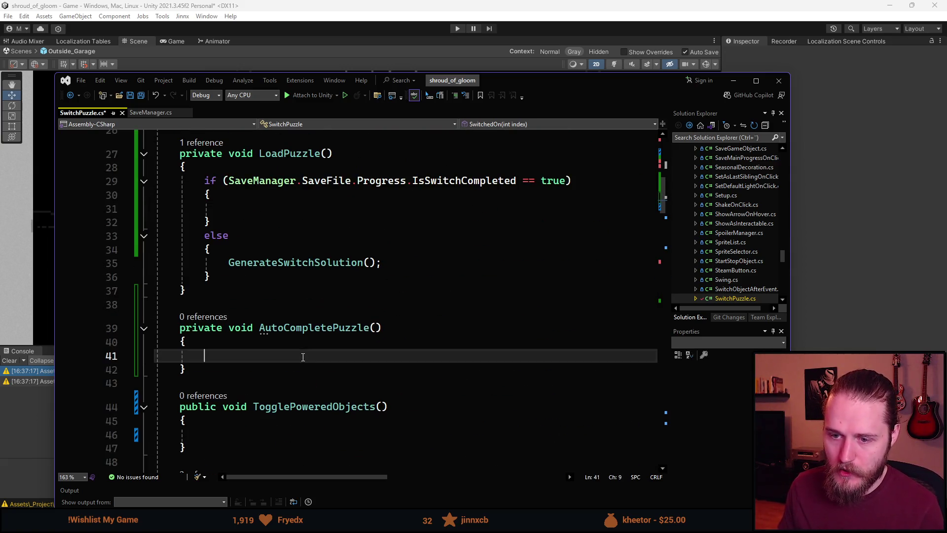
In AutoCompletePuzzle, write a for loop over _switches.Length setting each _switches[i].localScale = _onScale
{"action": "type", "text": "for"}
{"action": "key", "text": "Tab"}
{"action": "key", "text": "Tab"}
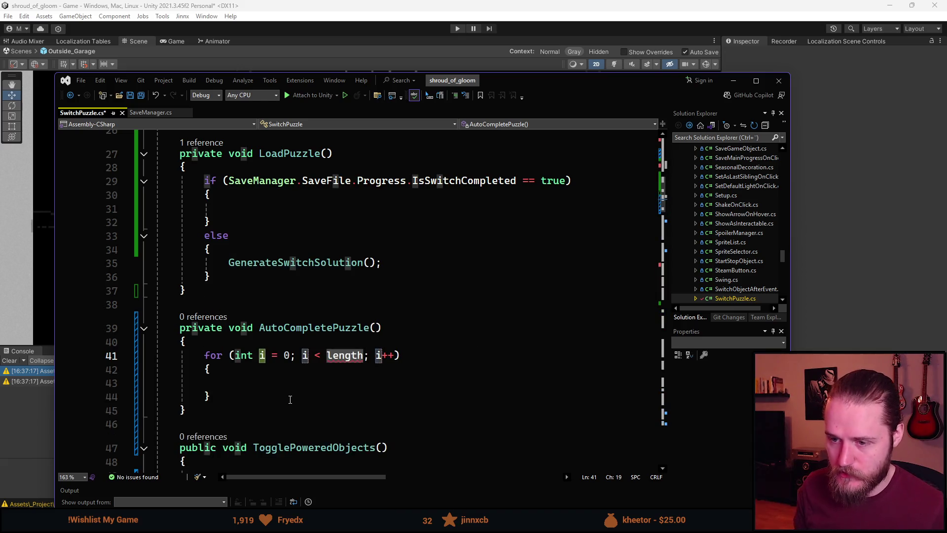
{"action": "scroll", "coordinate": [326, 367], "scroll_direction": "down", "scroll_amount": 1}
{"action": "key", "text": "Tab"}
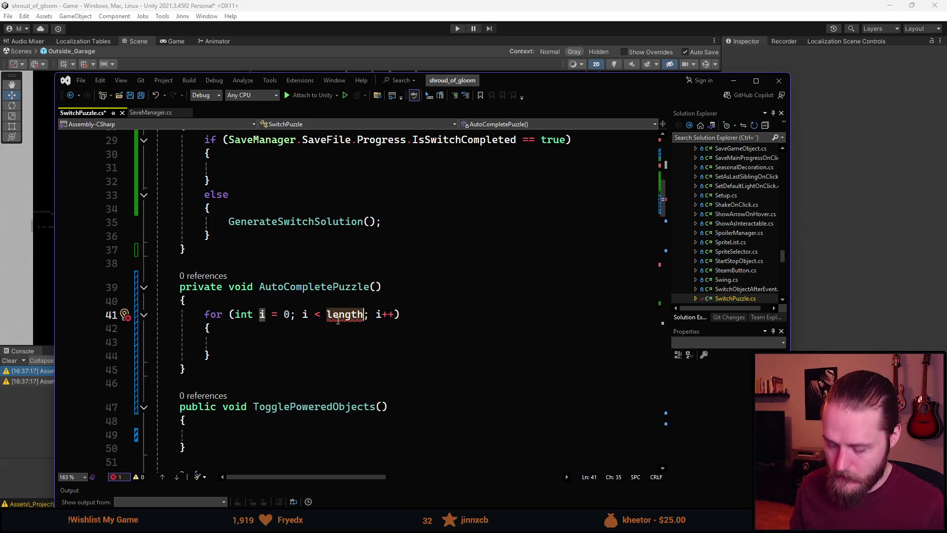
{"action": "type", "text": "_"}
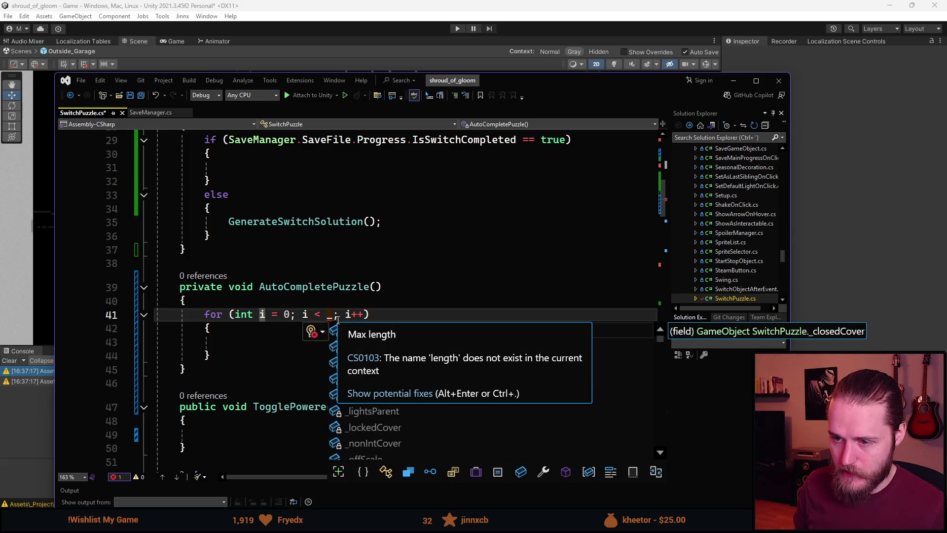
{"action": "type", "text": "swi"}
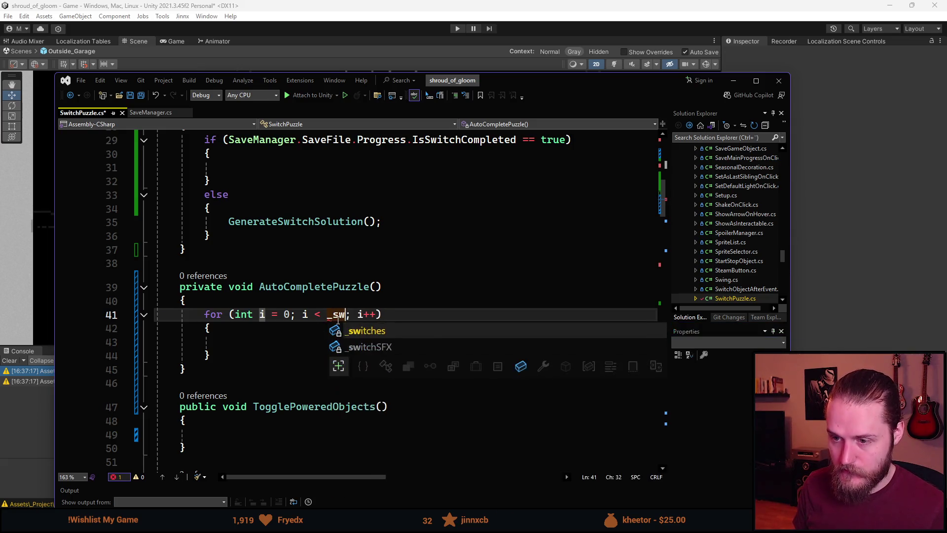
{"action": "key", "text": "Tab"}
{"action": "type", "text": "."}
{"action": "key", "text": "Tab"}
{"action": "key", "text": "Down"}
{"action": "key", "text": "Down"}
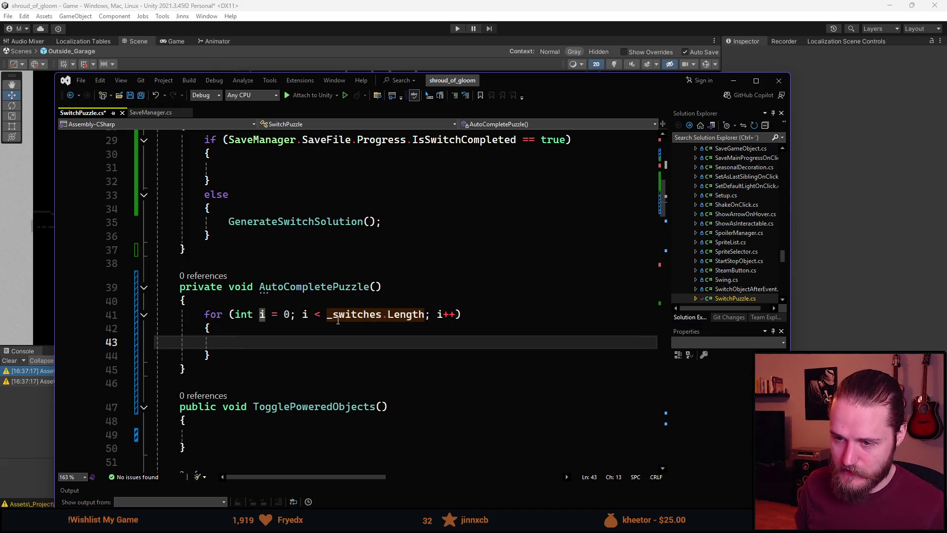
{"action": "type", "text": "_swi"}
{"action": "key", "text": "Tab"}
{"action": "type", "text": "[i]."}
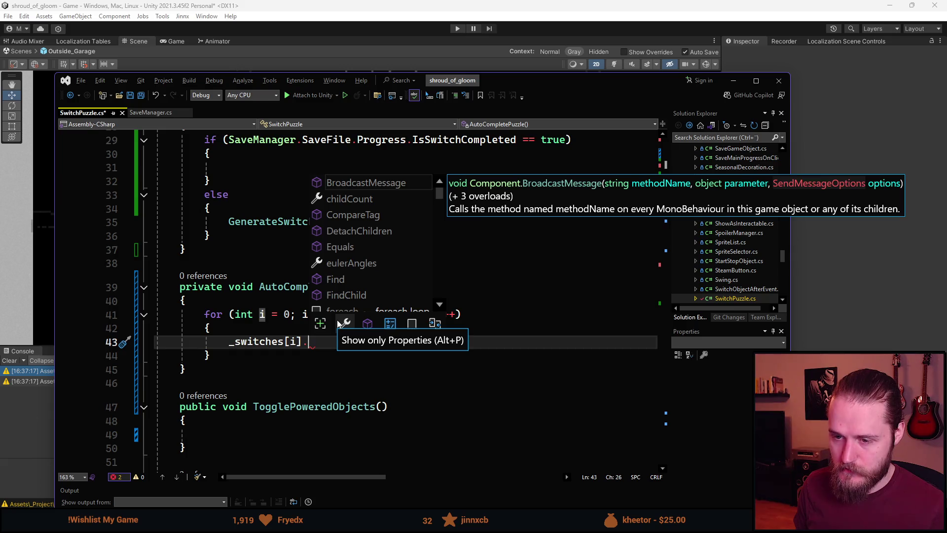
{"action": "type", "text": "local"}
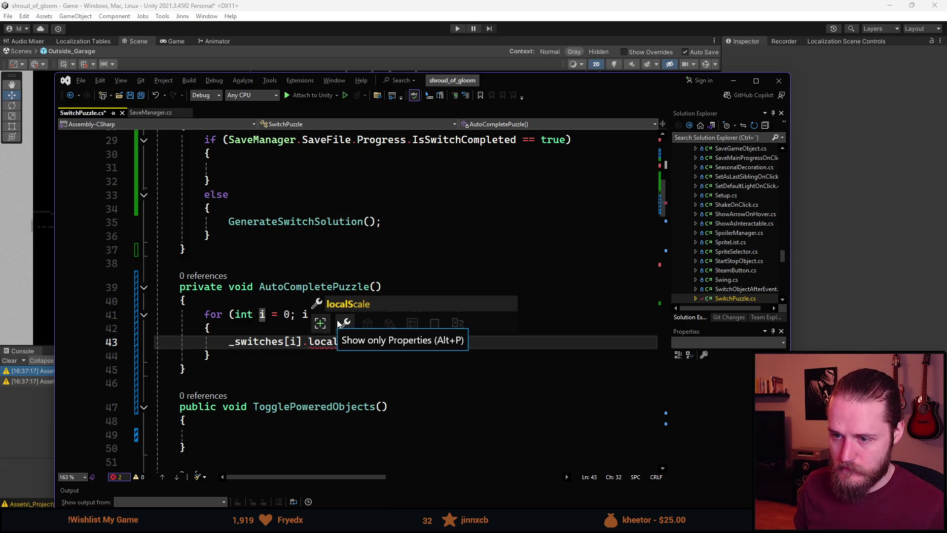
{"action": "key", "text": "Tab"}
{"action": "type", "text": "= _"}
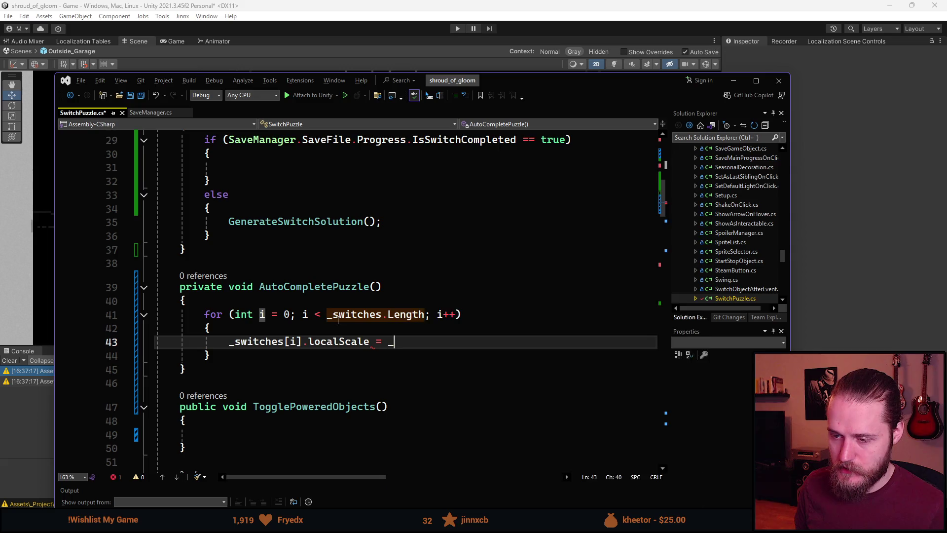
{"action": "type", "text": "on"}
{"action": "key", "text": "Tab"}
{"action": "type", "text": ";"}
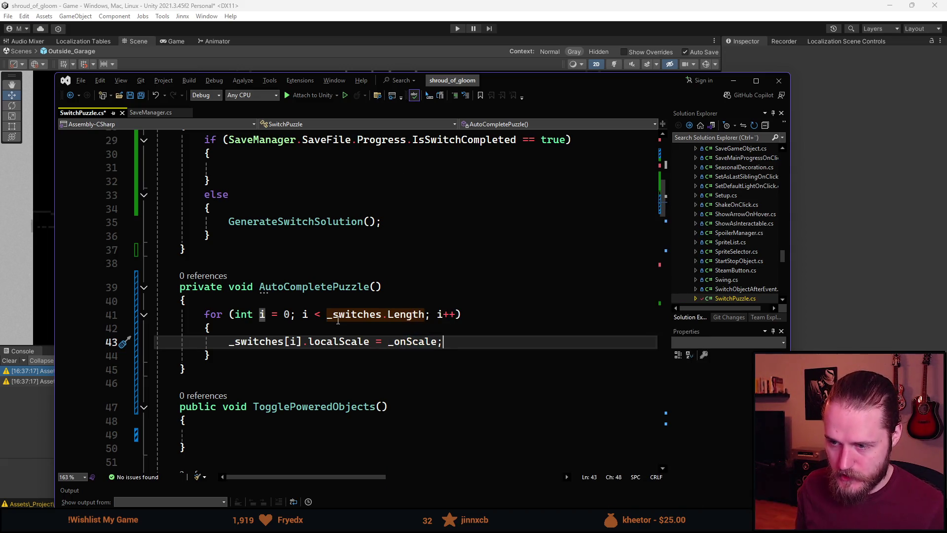
{"action": "key", "text": "Down"}
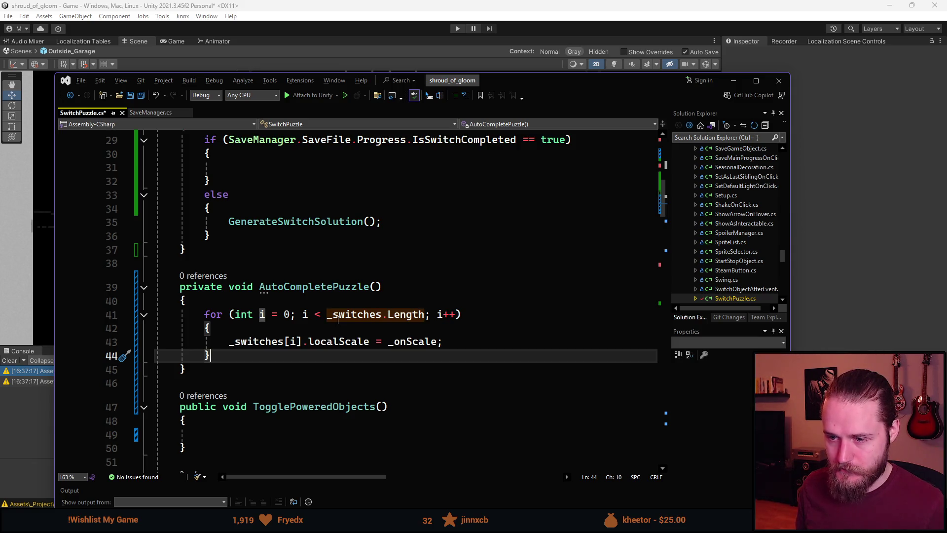
Add _lights[i].SetActive(true); after the localScale line inside the loop
{"action": "left_click", "coordinate": [446, 340]}
{"action": "scroll", "coordinate": [446, 340], "scroll_direction": "up", "scroll_amount": 8}
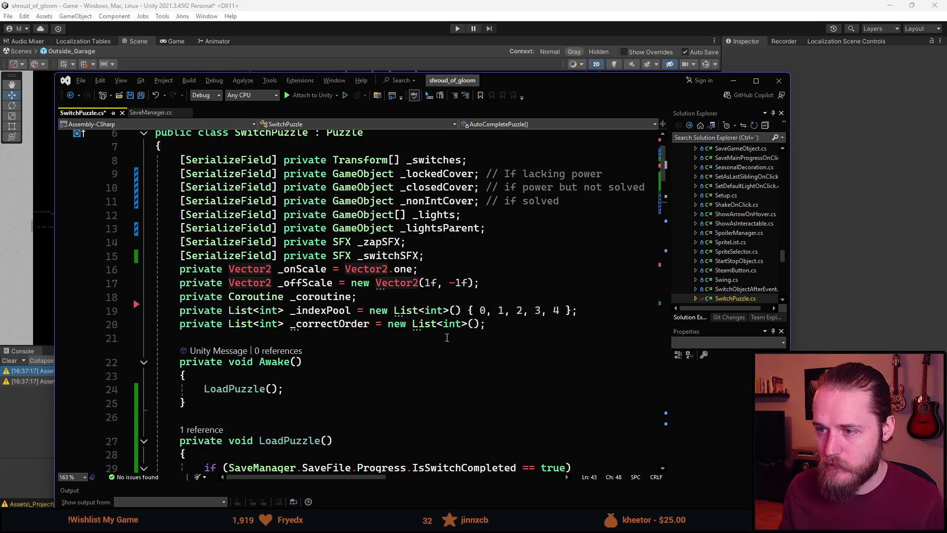
{"action": "scroll", "coordinate": [479, 339], "scroll_direction": "down", "scroll_amount": 8}
{"action": "key", "text": "Return"}
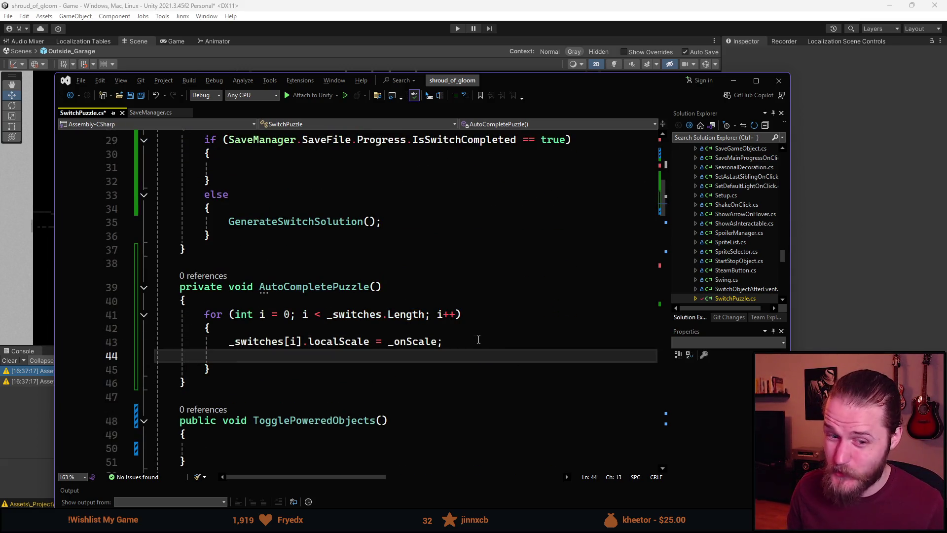
{"action": "type", "text": "_"}
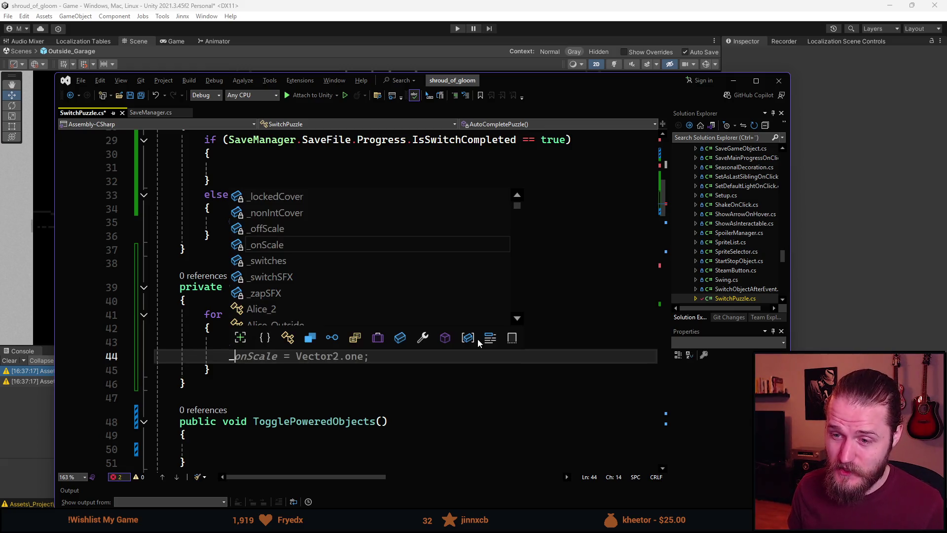
{"action": "type", "text": "lig"}
{"action": "key", "text": "Tab"}
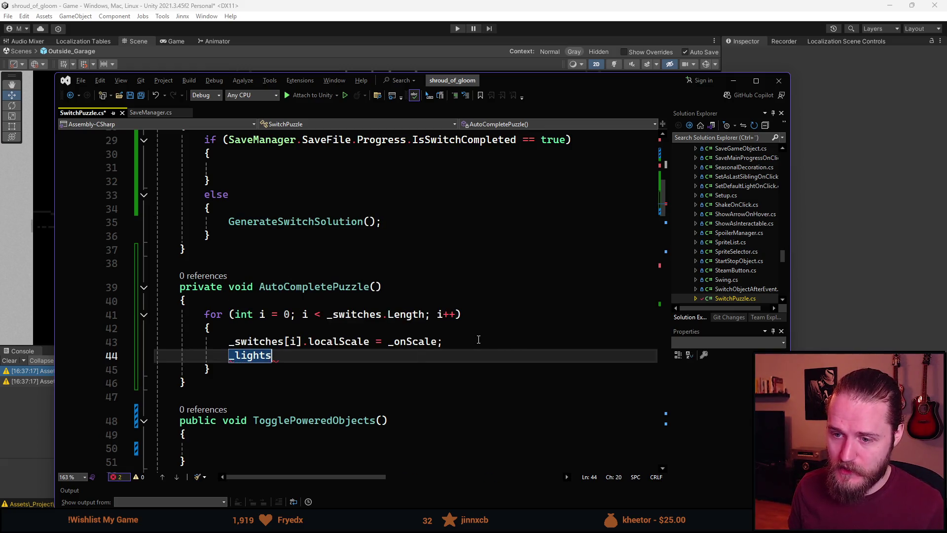
{"action": "type", "text": "[i]."}
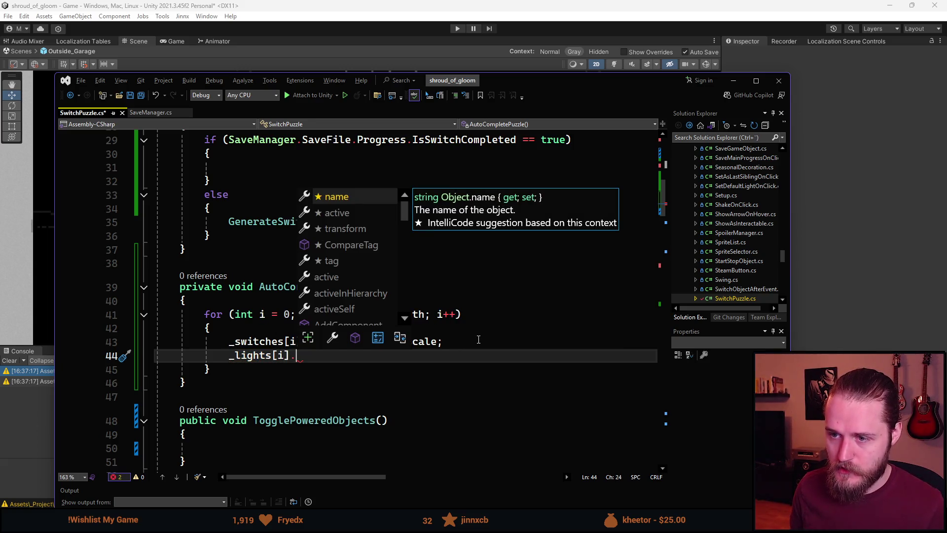
{"action": "type", "text": "setA"}
{"action": "key", "text": "Tab"}
{"action": "type", "text": "(true);"}
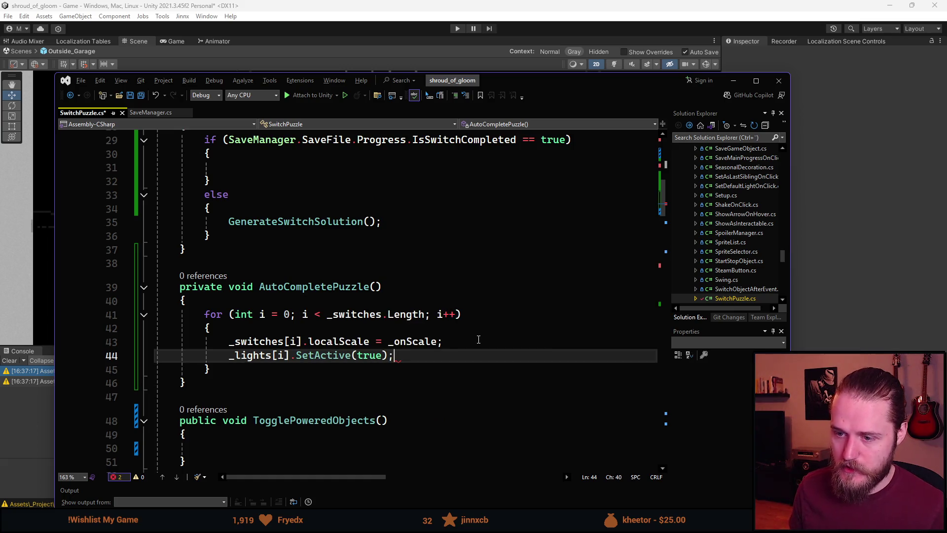
{"action": "scroll", "coordinate": [466, 329], "scroll_direction": "down", "scroll_amount": 3}
{"action": "scroll", "coordinate": [467, 329], "scroll_direction": "down", "scroll_amount": 3}
{"action": "scroll", "coordinate": [359, 304], "scroll_direction": "down", "scroll_amount": 10}
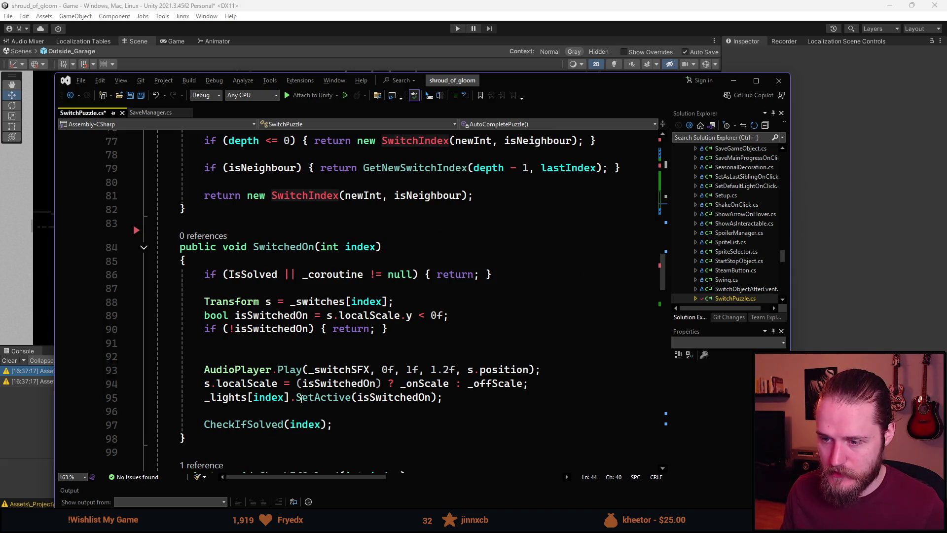
{"action": "scroll", "coordinate": [428, 393], "scroll_direction": "up", "scroll_amount": 15}
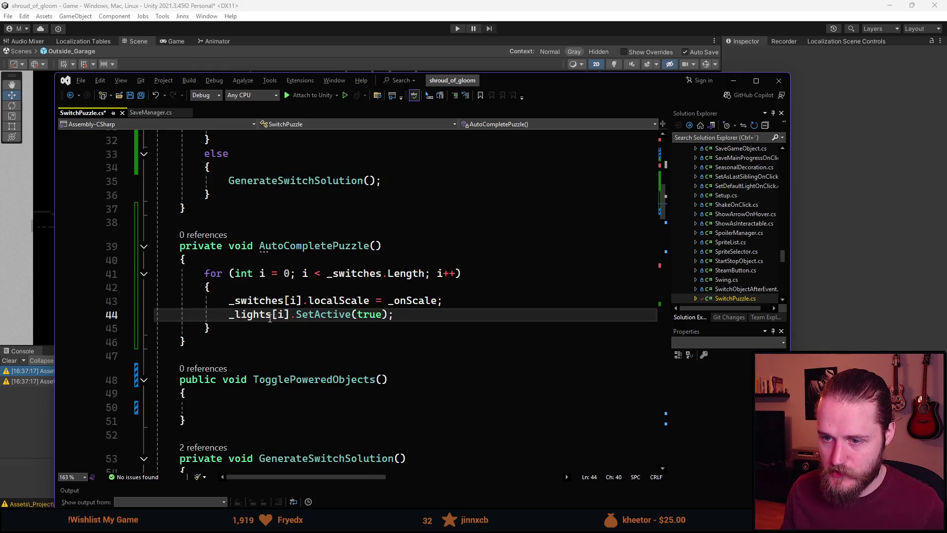
Save SwitchPuzzle.cs
{"action": "left_click", "coordinate": [302, 340]}
{"action": "key", "text": "ctrl+s"}
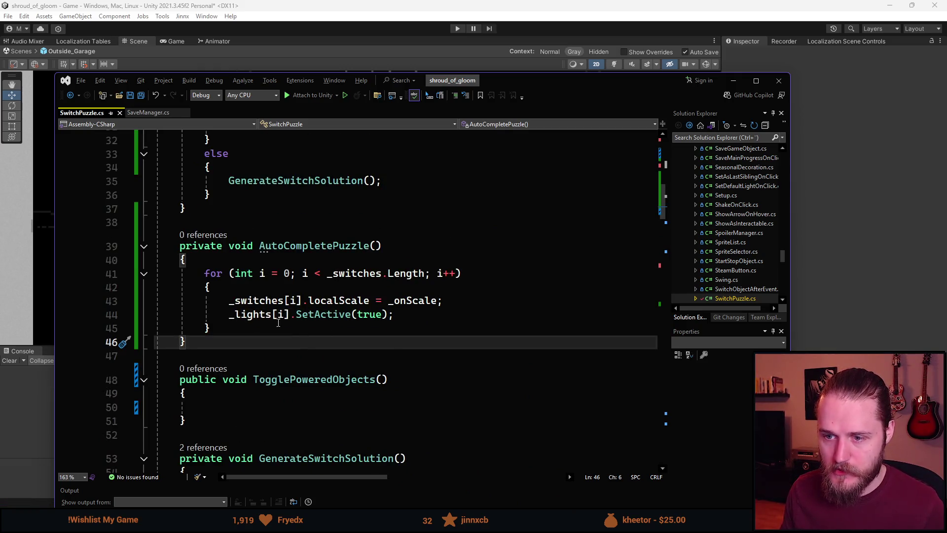
{"action": "scroll", "coordinate": [261, 317], "scroll_direction": "up", "scroll_amount": 4}
{"action": "scroll", "coordinate": [260, 316], "scroll_direction": "down", "scroll_amount": 5}
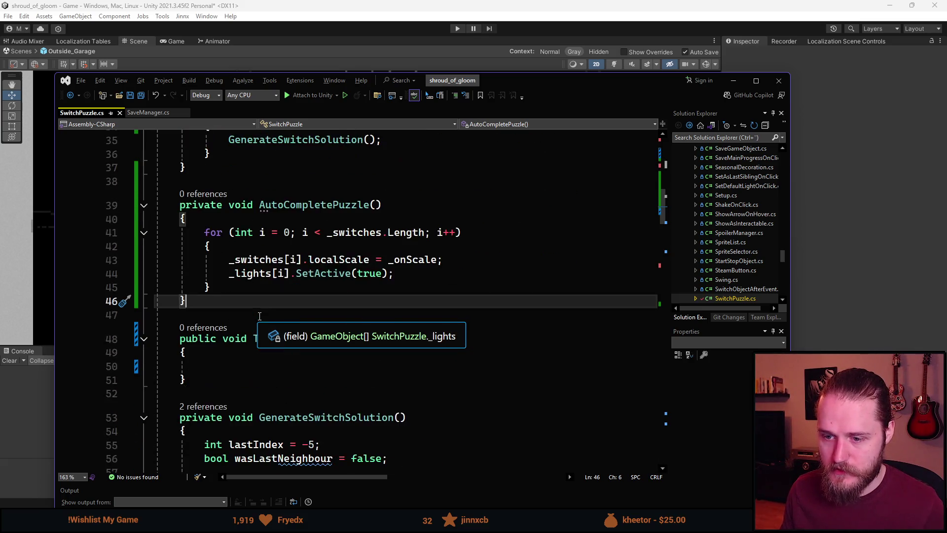
In TogglePoweredObjects, declare bool hasPower = false above a new _lightsParent line
{"action": "left_click", "coordinate": [271, 366]}
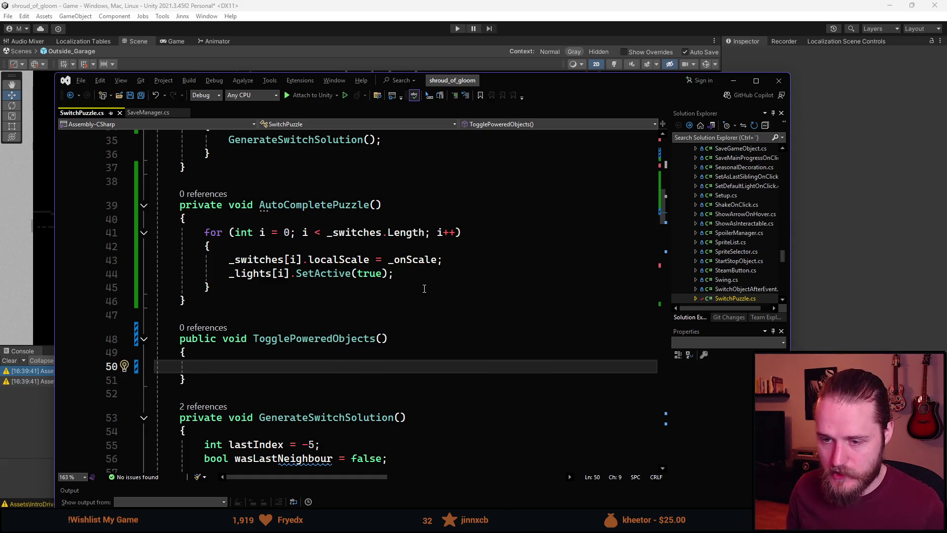
{"action": "type", "text": "_light"}
{"action": "key", "text": "Down"}
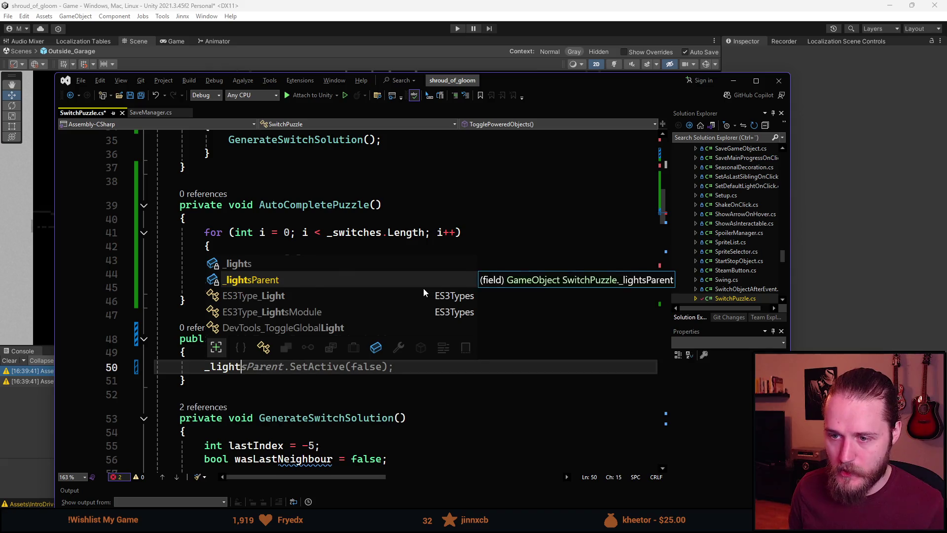
{"action": "key", "text": "Tab"}
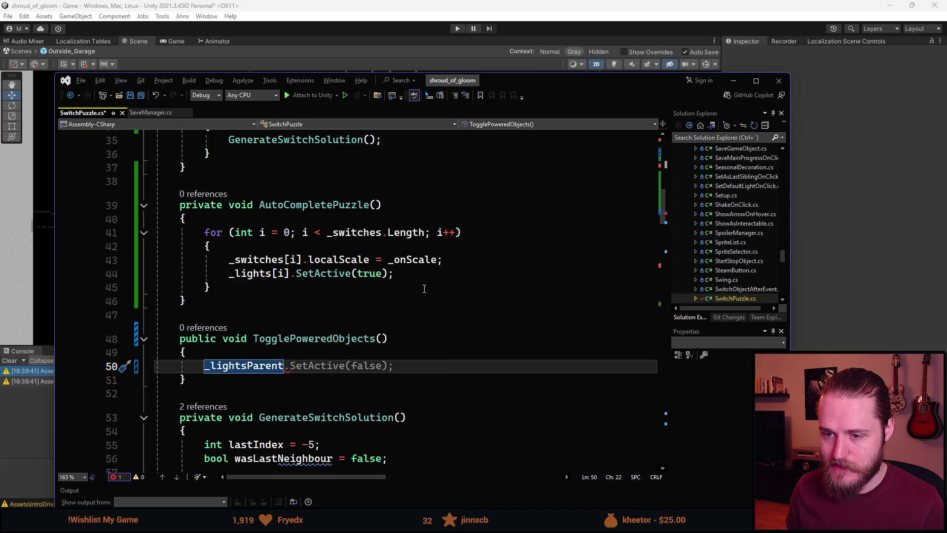
{"action": "key", "text": "ctrl+Return"}
{"action": "type", "text": "boo"}
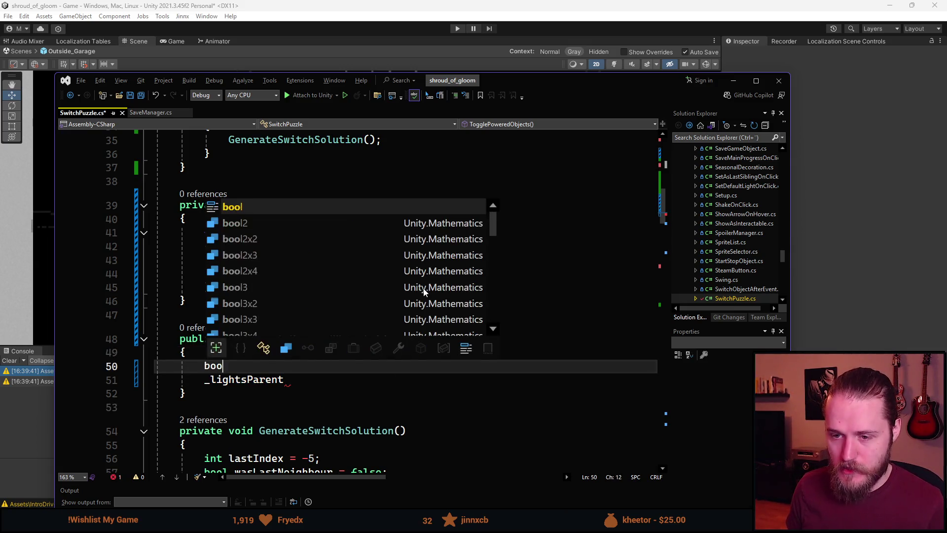
{"action": "type", "text": "l hasPower"}
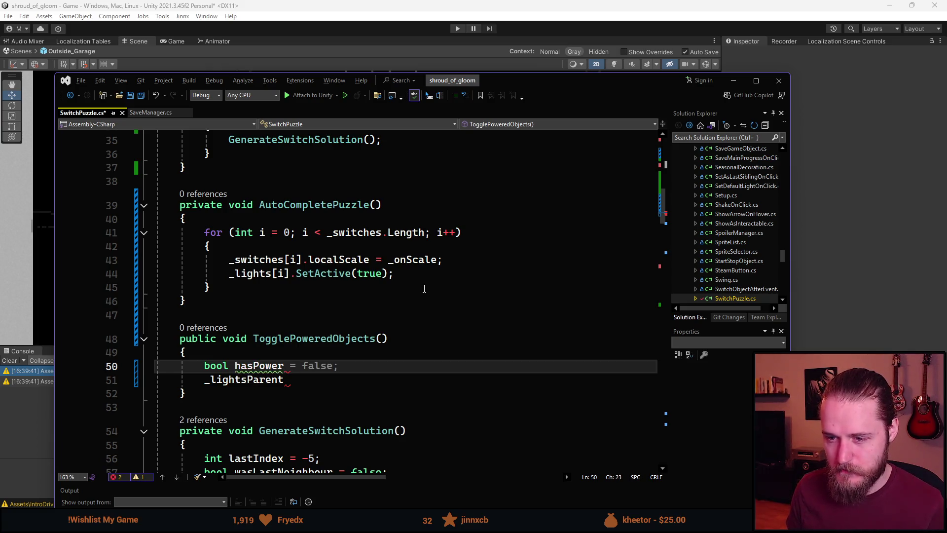
{"action": "key", "text": "Tab"}
{"action": "key", "text": "Down"}
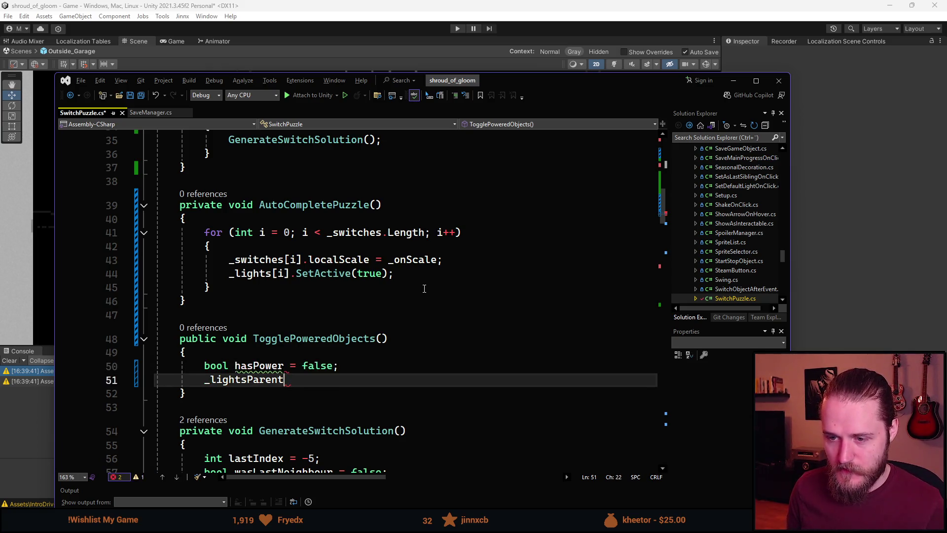
Complete the line as _lightsParent.SetActive(hasPower);
{"action": "type", "text": ".Set"}
{"action": "key", "text": "Tab"}
{"action": "type", "text": "()"}
{"action": "key", "text": "Left"}
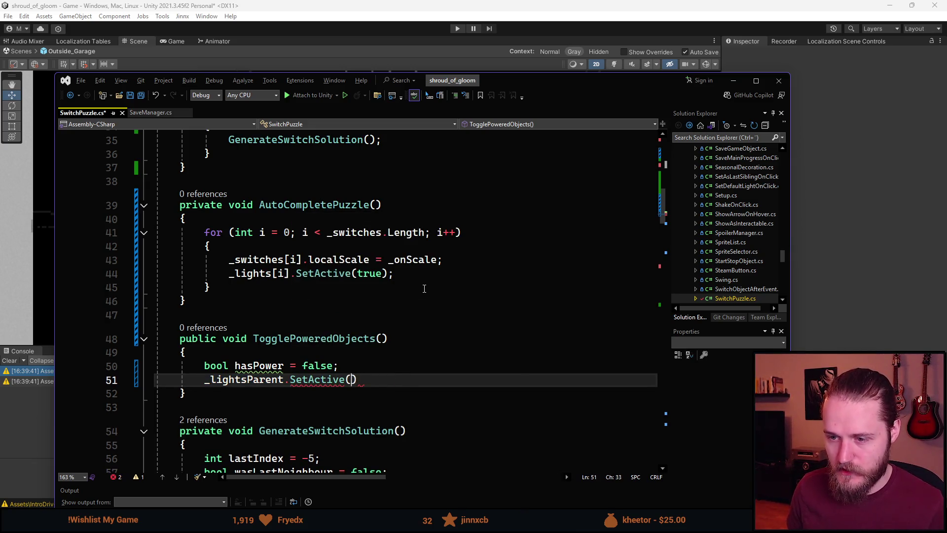
{"action": "type", "text": "has"}
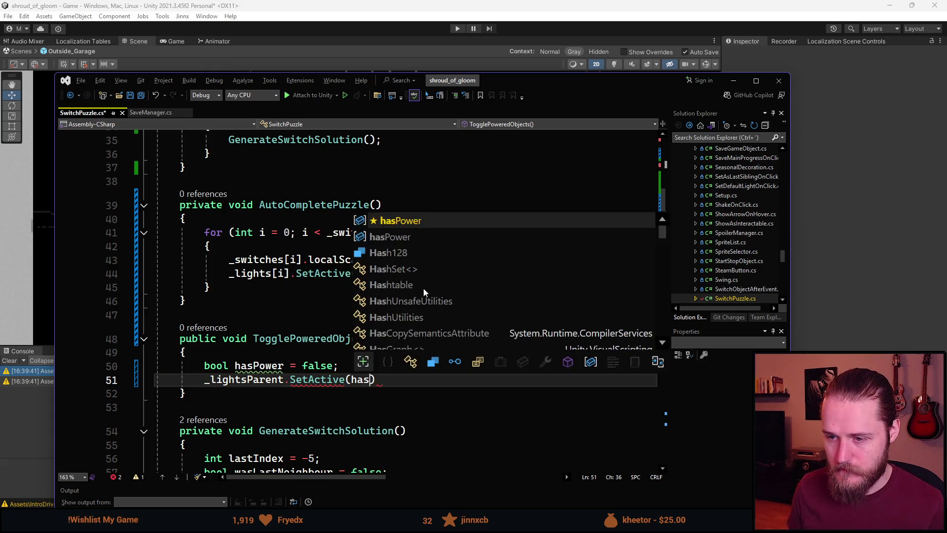
{"action": "key", "text": "Tab"}
{"action": "type", "text": ");"}
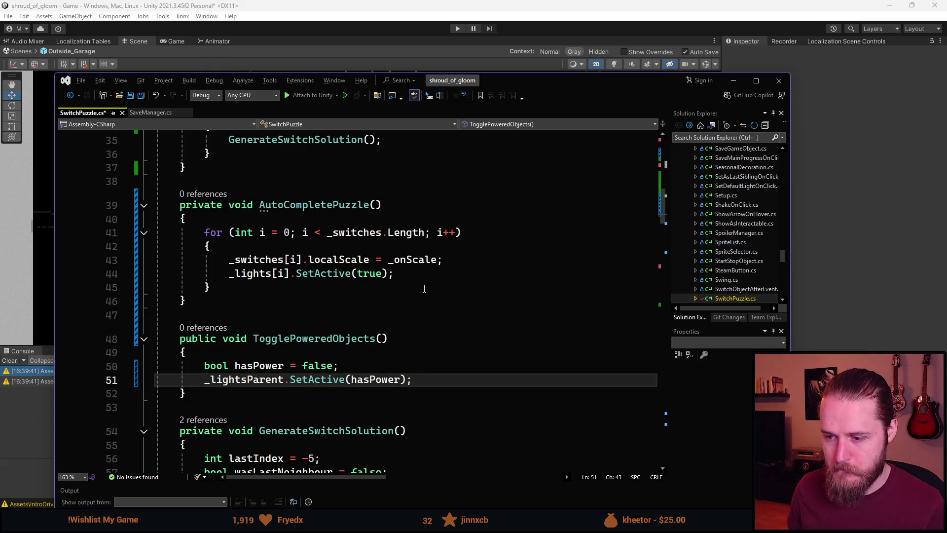
{"action": "scroll", "coordinate": [424, 289], "scroll_direction": "down", "scroll_amount": 2}
{"action": "scroll", "coordinate": [343, 334], "scroll_direction": "up", "scroll_amount": 2}
{"action": "scroll", "coordinate": [343, 335], "scroll_direction": "down", "scroll_amount": 1}
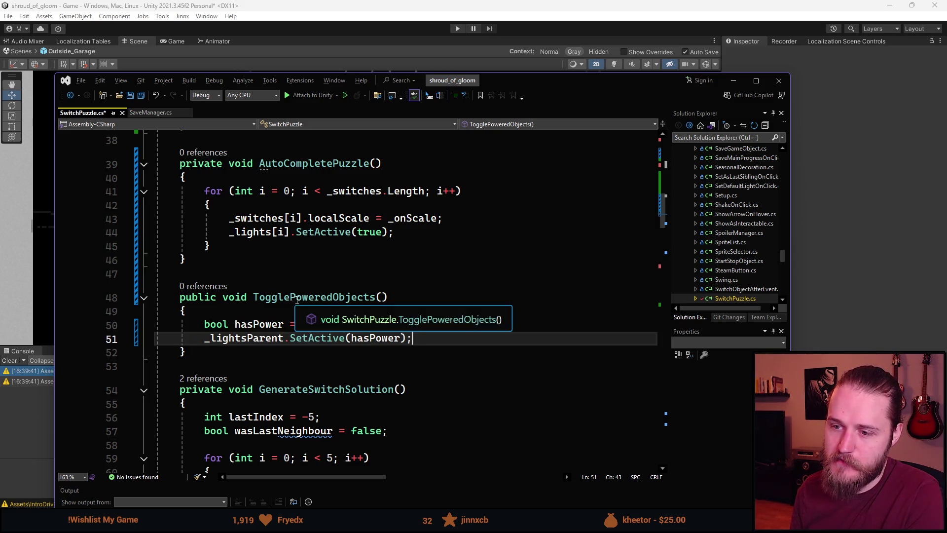
{"action": "scroll", "coordinate": [285, 366], "scroll_direction": "up", "scroll_amount": 7}
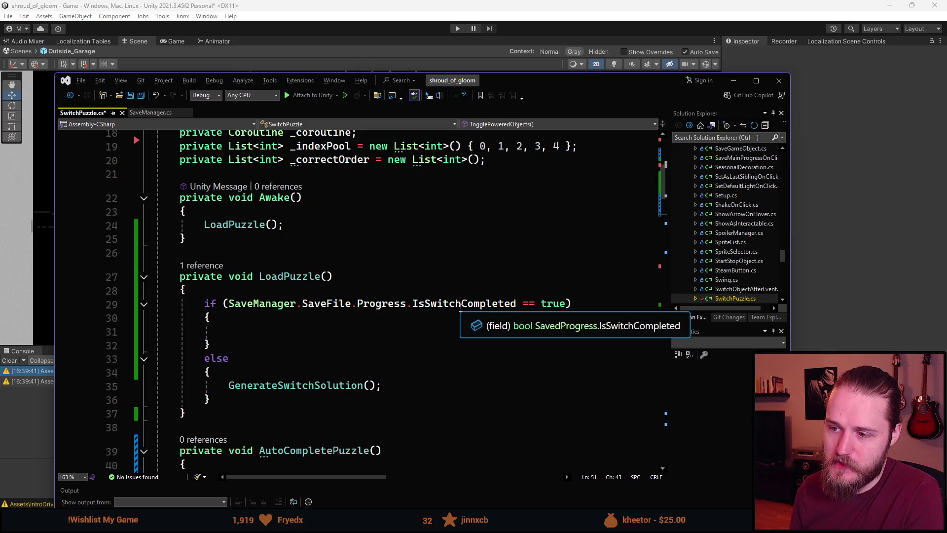
{"action": "scroll", "coordinate": [306, 293], "scroll_direction": "up", "scroll_amount": 1}
{"action": "scroll", "coordinate": [302, 274], "scroll_direction": "up", "scroll_amount": 1}
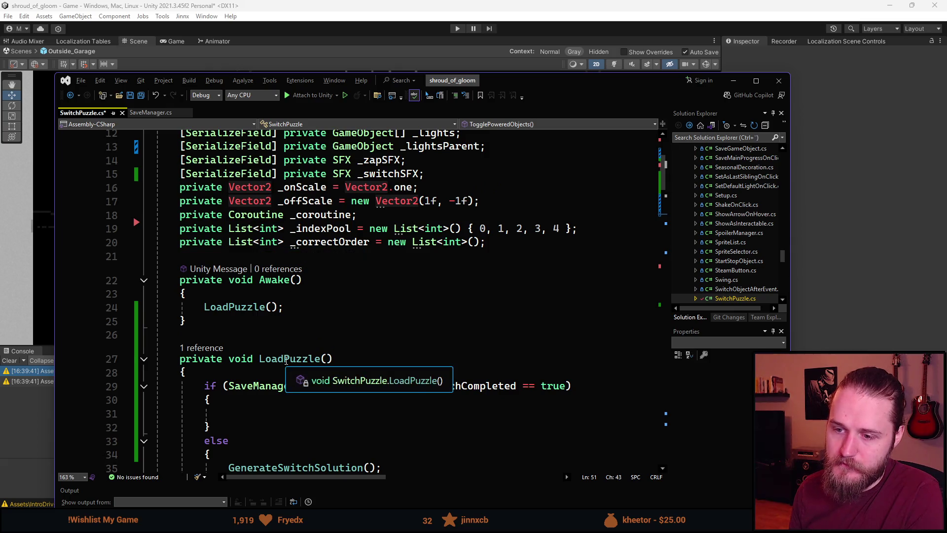
{"action": "scroll", "coordinate": [283, 340], "scroll_direction": "down", "scroll_amount": 20}
{"action": "scroll", "coordinate": [284, 340], "scroll_direction": "down", "scroll_amount": 10}
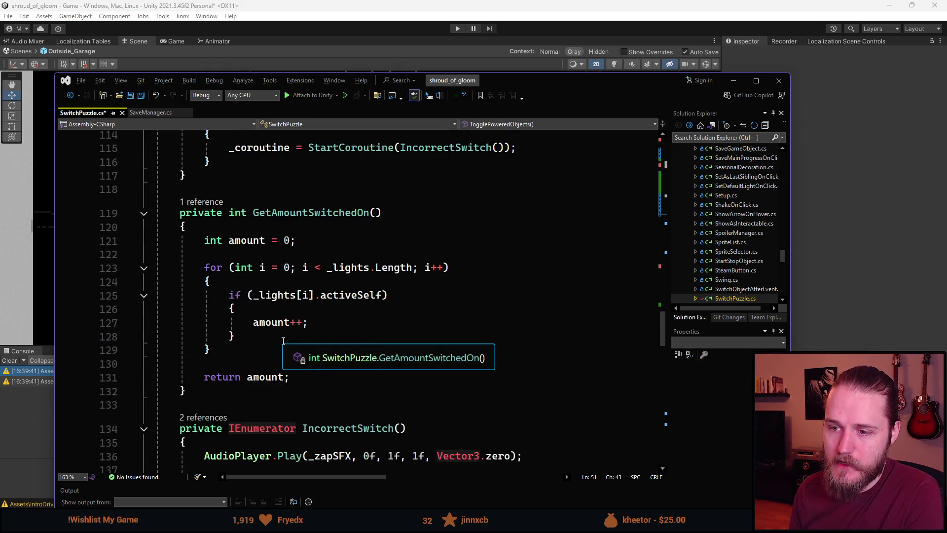
{"action": "scroll", "coordinate": [274, 305], "scroll_direction": "down", "scroll_amount": 13}
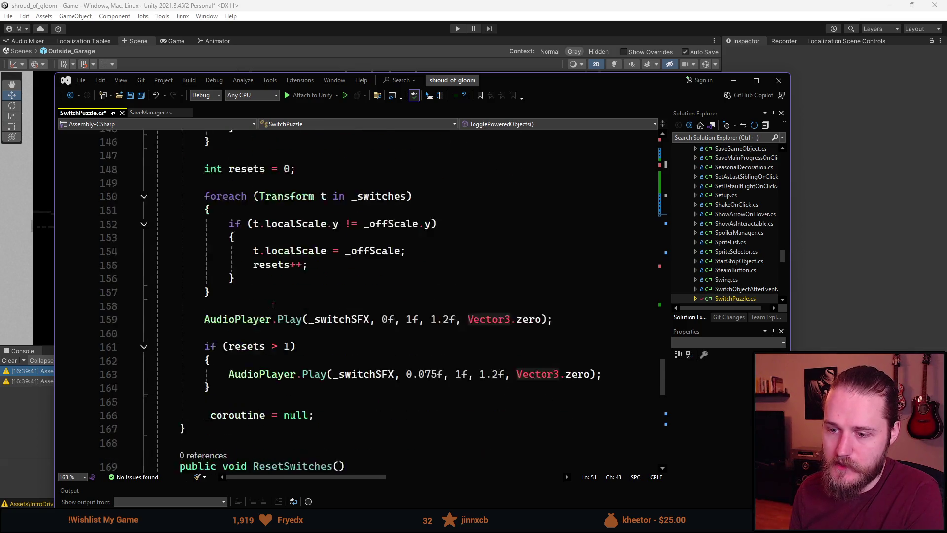
{"action": "scroll", "coordinate": [273, 304], "scroll_direction": "up", "scroll_amount": 9}
{"action": "scroll", "coordinate": [273, 304], "scroll_direction": "up", "scroll_amount": 12}
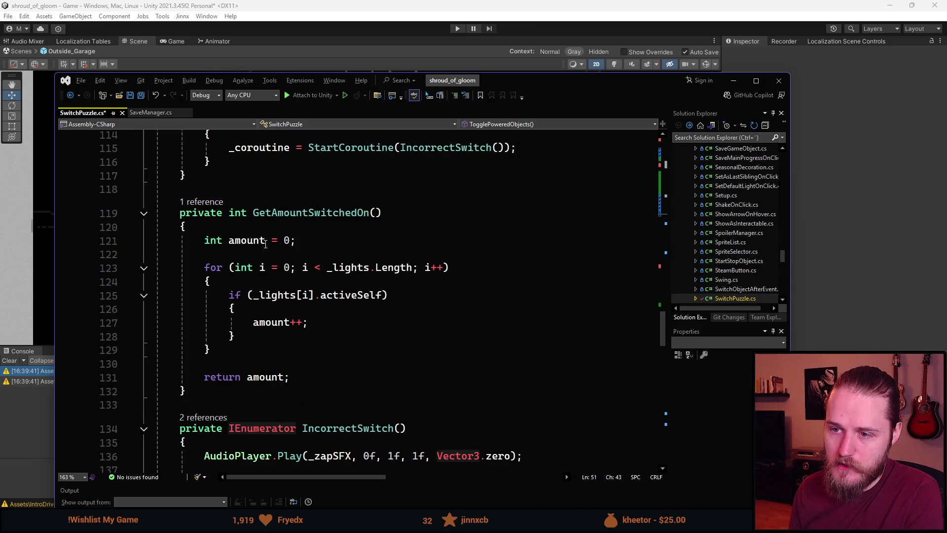
{"action": "scroll", "coordinate": [266, 249], "scroll_direction": "up", "scroll_amount": 5}
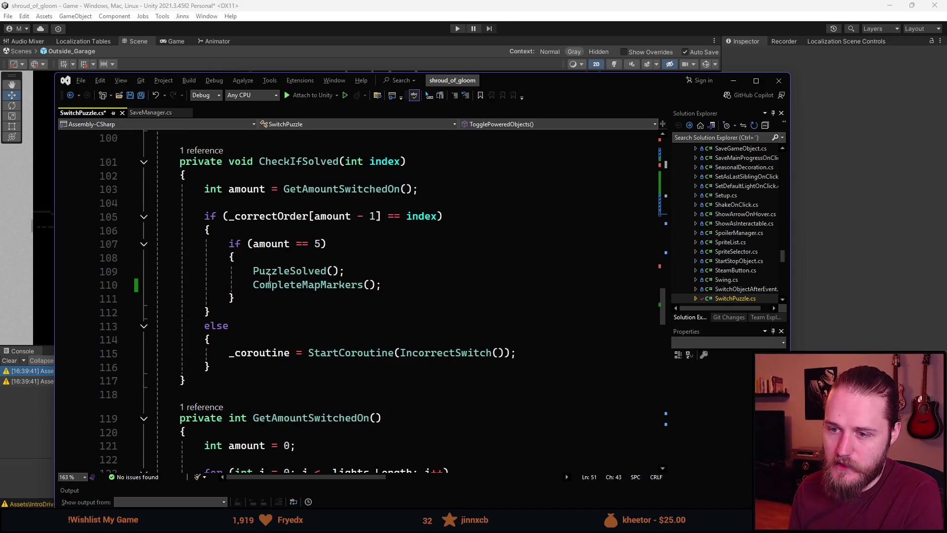
Add SaveManager.SaveFile.Progress.IsSwitchCompleted = true; before PuzzleSolved() in the amount == 5 block
{"action": "left_click", "coordinate": [332, 253]}
{"action": "key", "text": "Return"}
{"action": "type", "text": "SaveManager.SaveFile."}
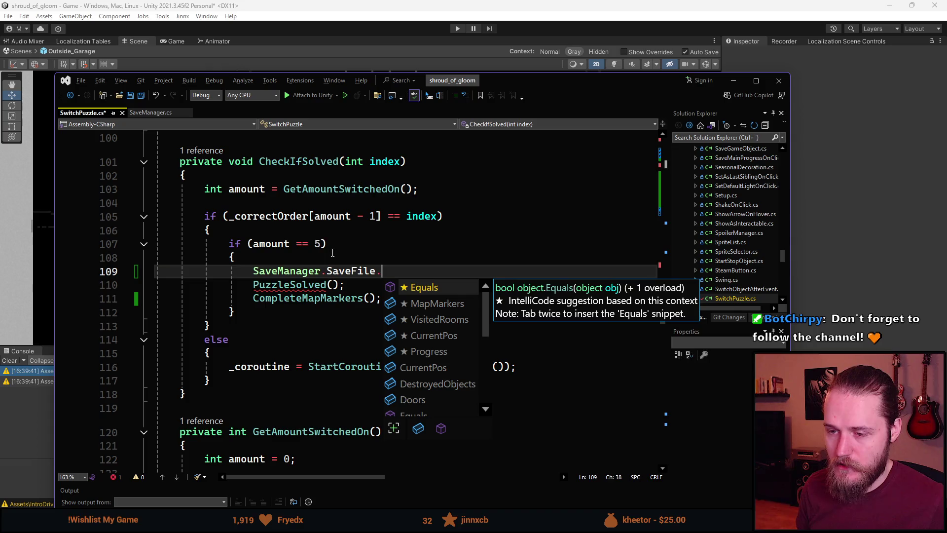
{"action": "key", "text": "BackSpace"}
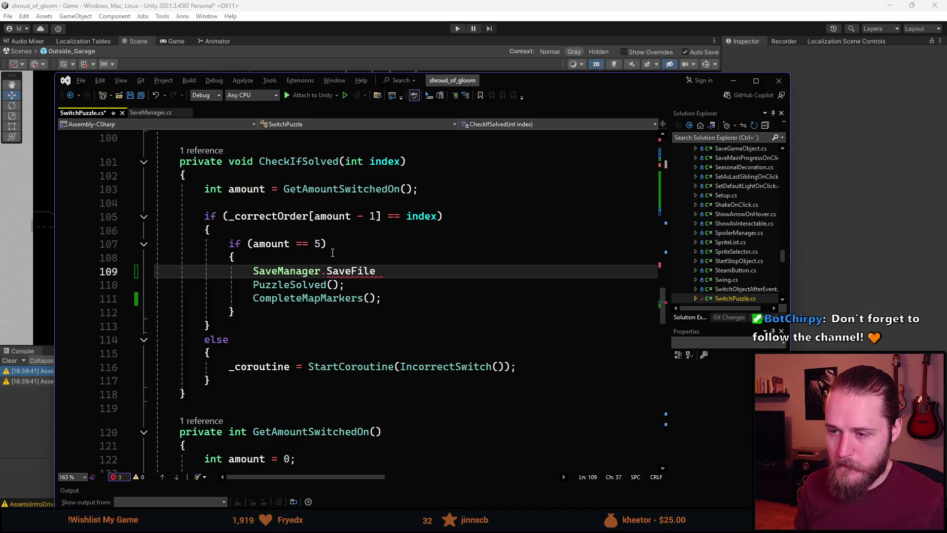
{"action": "type", "text": "Is"}
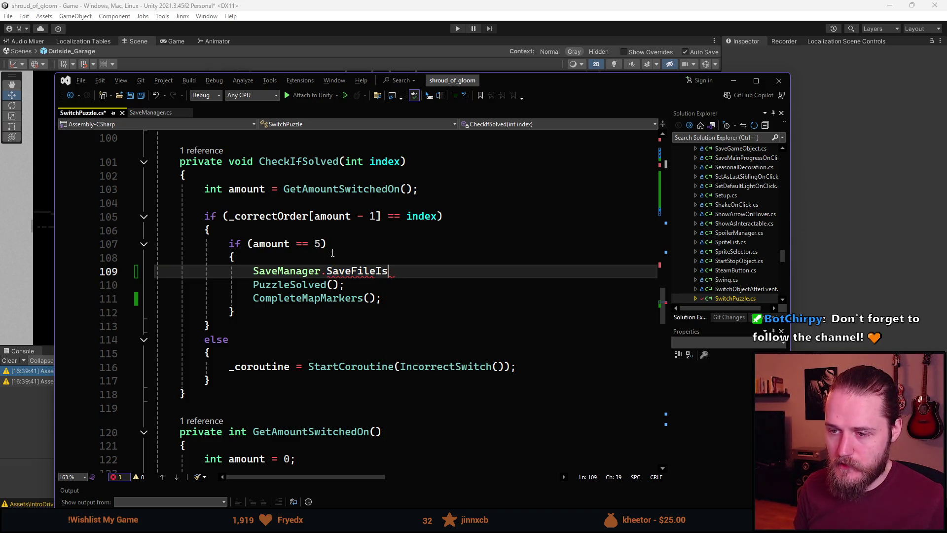
{"action": "type", "text": "Switch"}
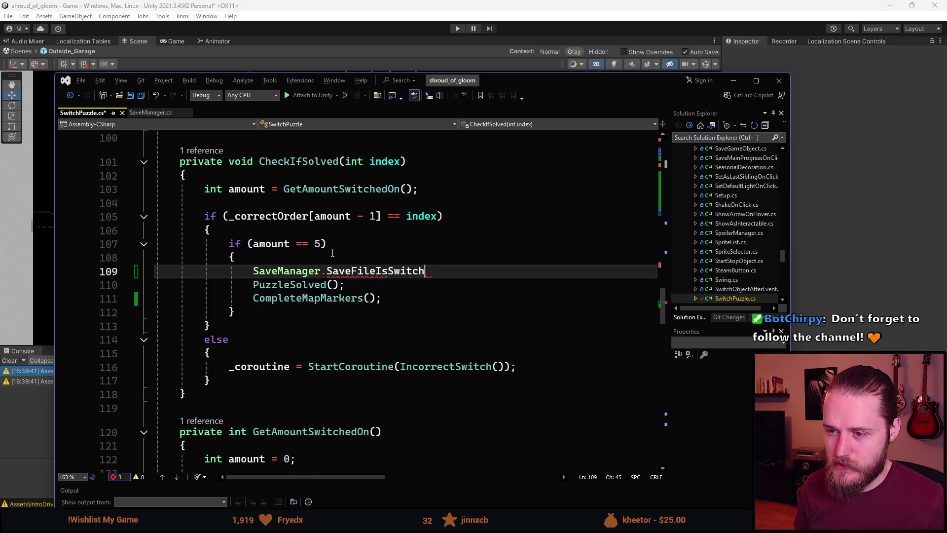
{"action": "type", "text": "Completed;"}
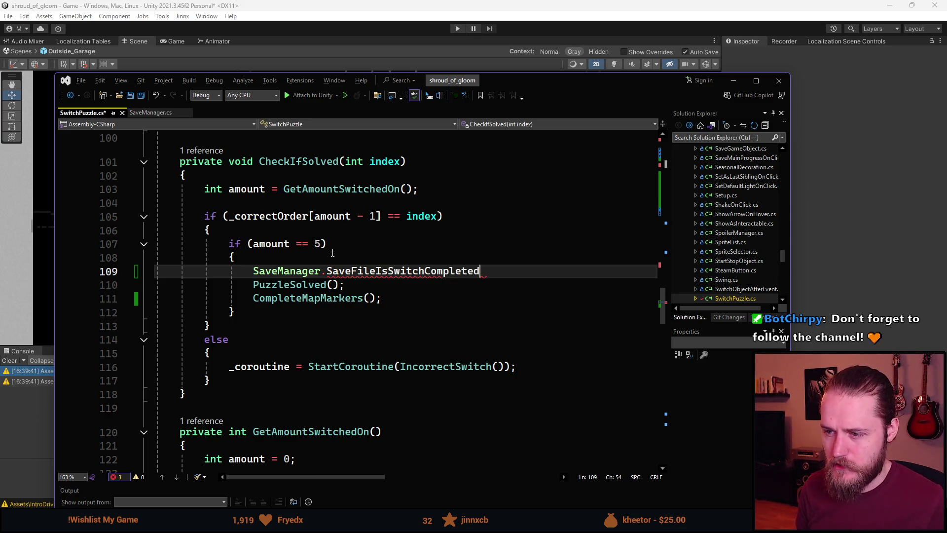
{"action": "key", "text": "BackSpace"}
{"action": "type", "text": "="}
{"action": "key", "text": "Tab"}
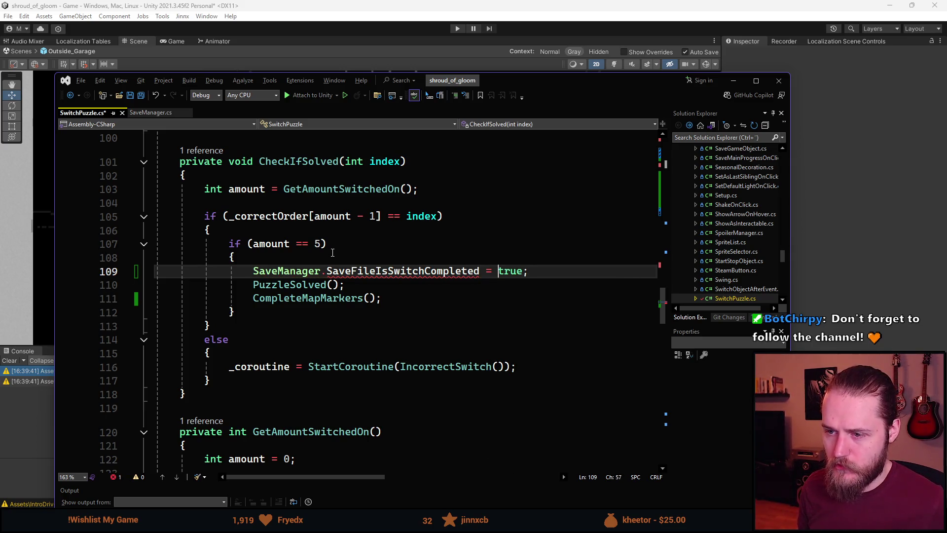
{"action": "key", "text": "Left"}
{"action": "key", "text": "Left"}
{"action": "key", "text": "Left"}
{"action": "type", "text": ".P"}
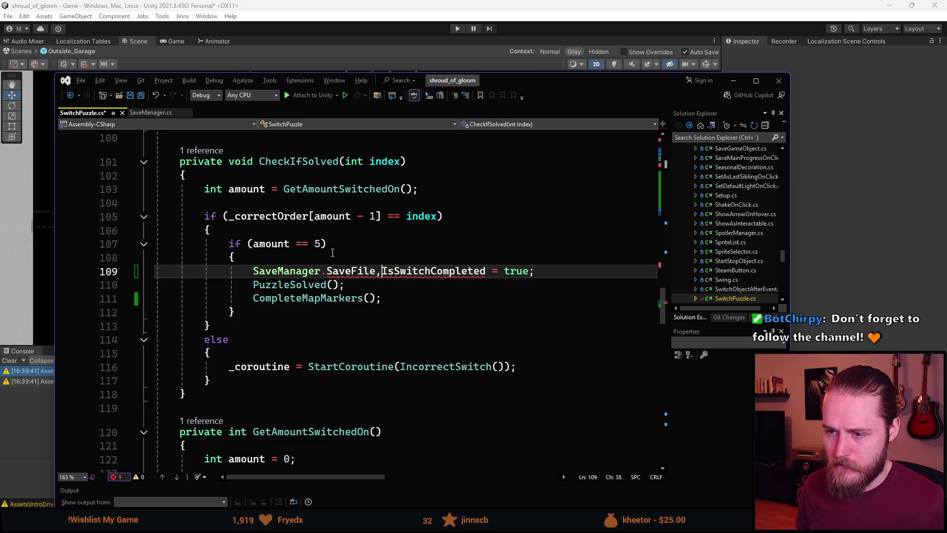
{"action": "type", "text": "rogress."}
{"action": "key", "text": "Right"}
{"action": "key", "text": "Right"}
Save SwitchPuzzle.cs
{"action": "key", "text": "ctrl+s"}
{"action": "left_click", "coordinate": [370, 312]}
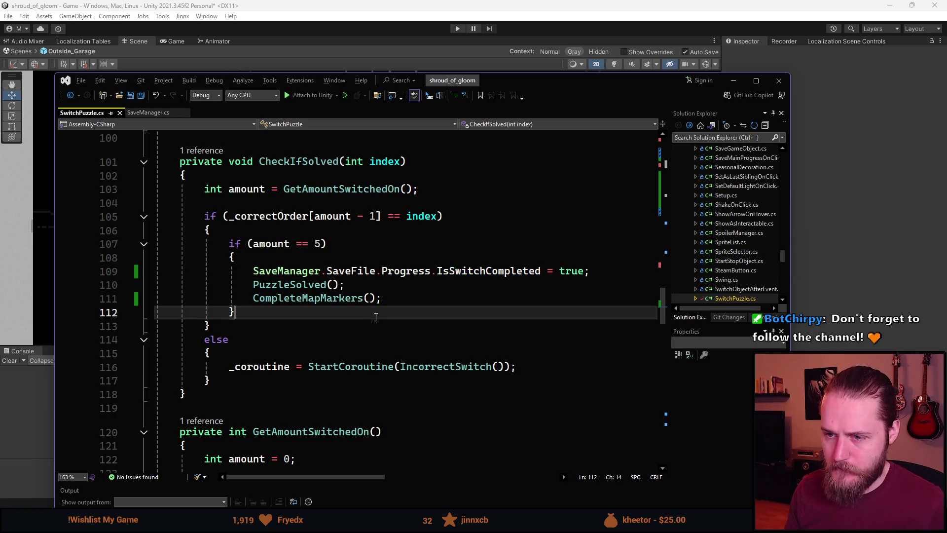
{"action": "scroll", "coordinate": [371, 327], "scroll_direction": "up", "scroll_amount": 9}
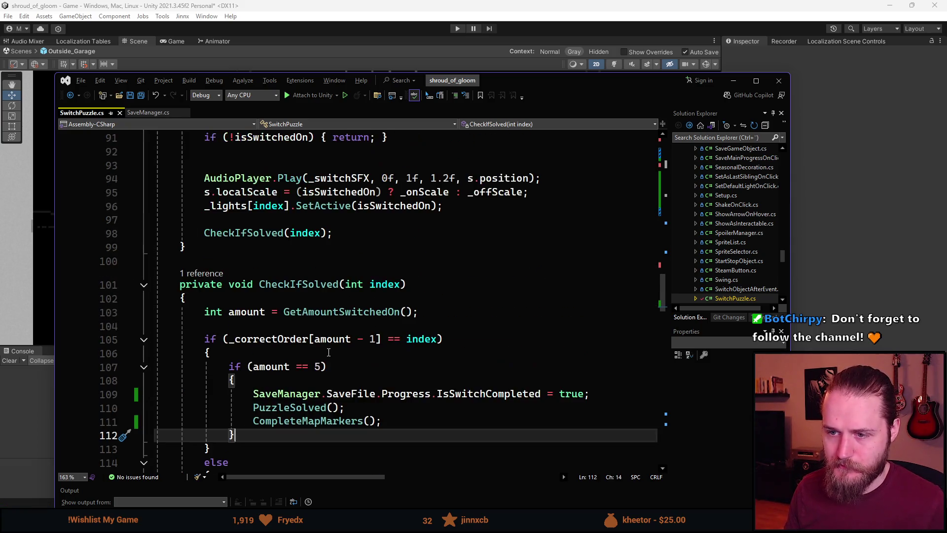
{"action": "scroll", "coordinate": [328, 352], "scroll_direction": "up", "scroll_amount": 18}
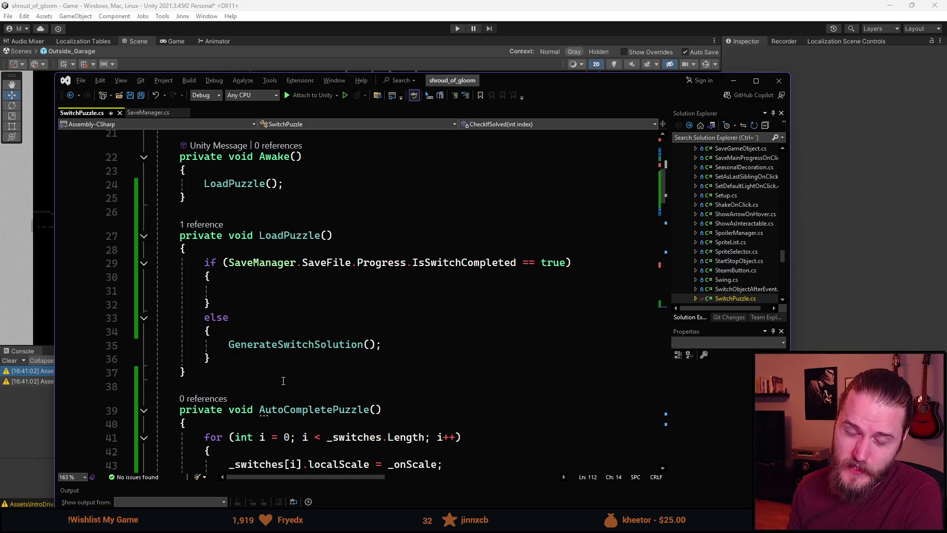
Scroll up to Awake and LoadPuzzle's empty IsSwitchCompleted branch
{"action": "scroll", "coordinate": [283, 380], "scroll_direction": "up", "scroll_amount": 1}
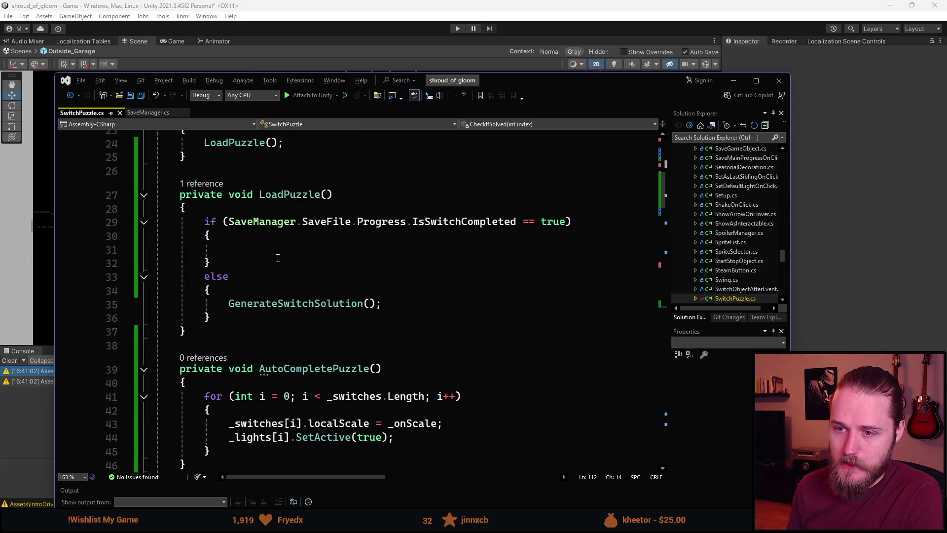
Call AutoCompletePuzzle() inside LoadPuzzle's IsSwitchCompleted branch and save the script
{"action": "left_click", "coordinate": [276, 254]}
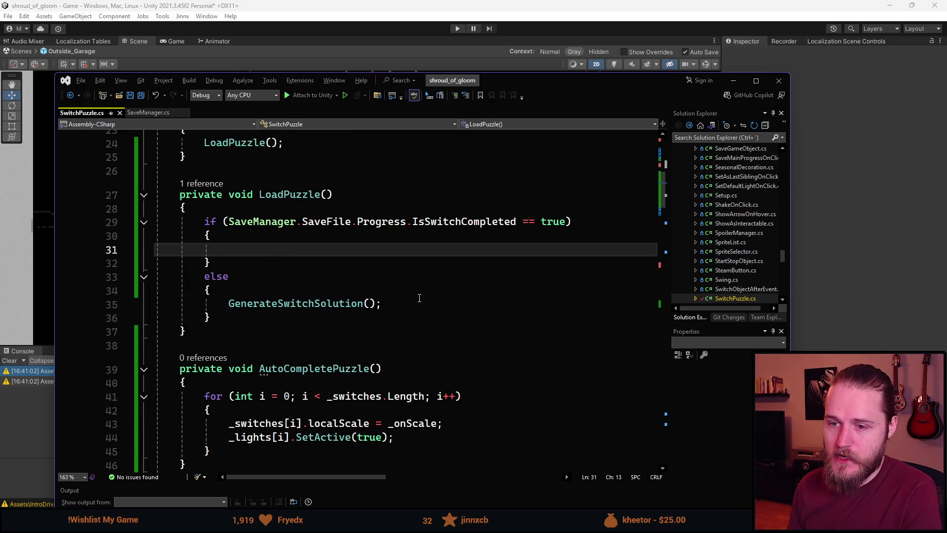
{"action": "type", "text": "Autio"}
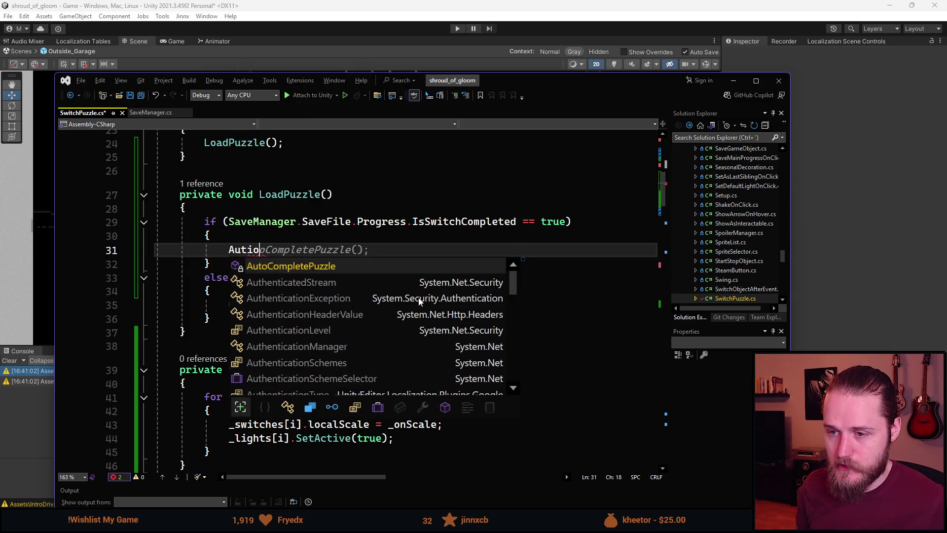
{"action": "key", "text": "Tab"}
{"action": "key", "text": "End"}
{"action": "scroll", "coordinate": [337, 257], "scroll_direction": "down", "scroll_amount": 1}
{"action": "key", "text": "ctrl+s"}
{"action": "scroll", "coordinate": [345, 296], "scroll_direction": "down", "scroll_amount": 3}
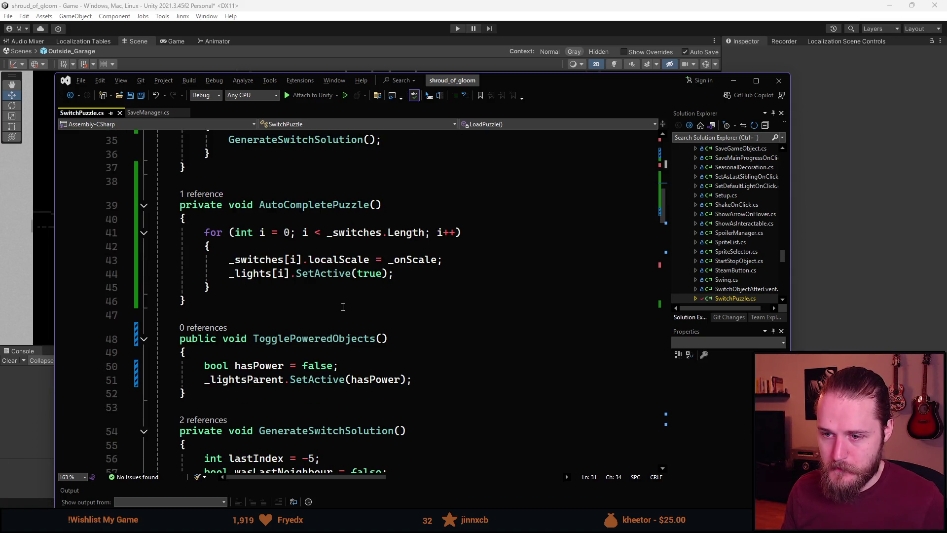
{"action": "scroll", "coordinate": [343, 307], "scroll_direction": "down", "scroll_amount": 1}
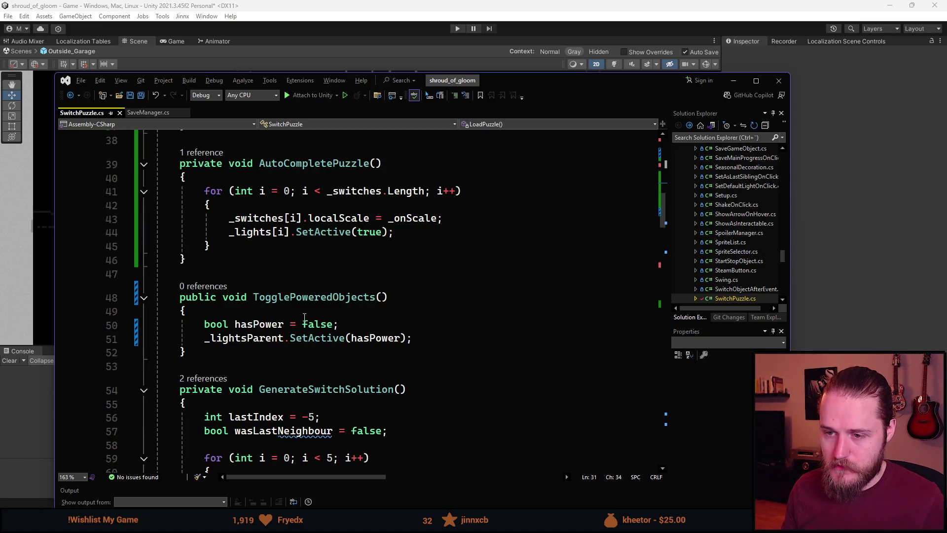
{"action": "scroll", "coordinate": [304, 317], "scroll_direction": "up", "scroll_amount": 3}
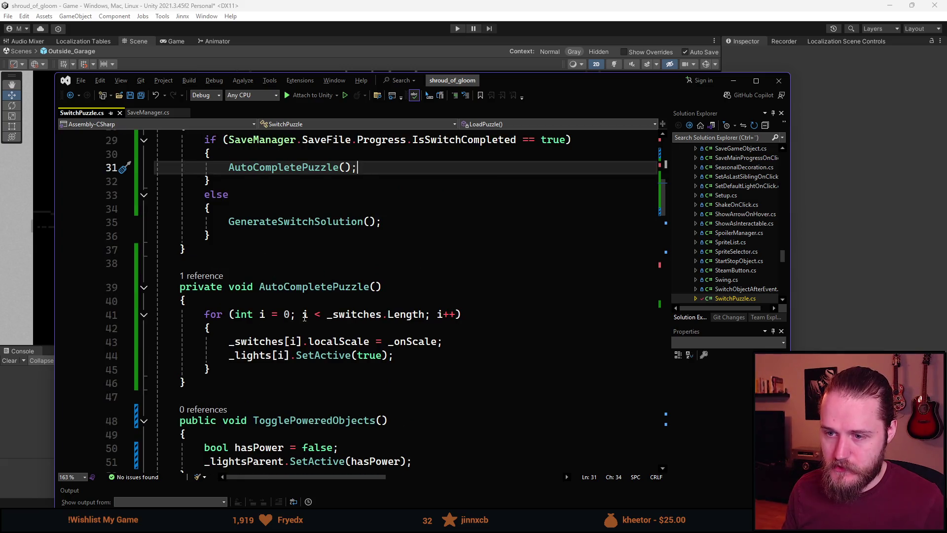
{"action": "scroll", "coordinate": [304, 317], "scroll_direction": "down", "scroll_amount": 3}
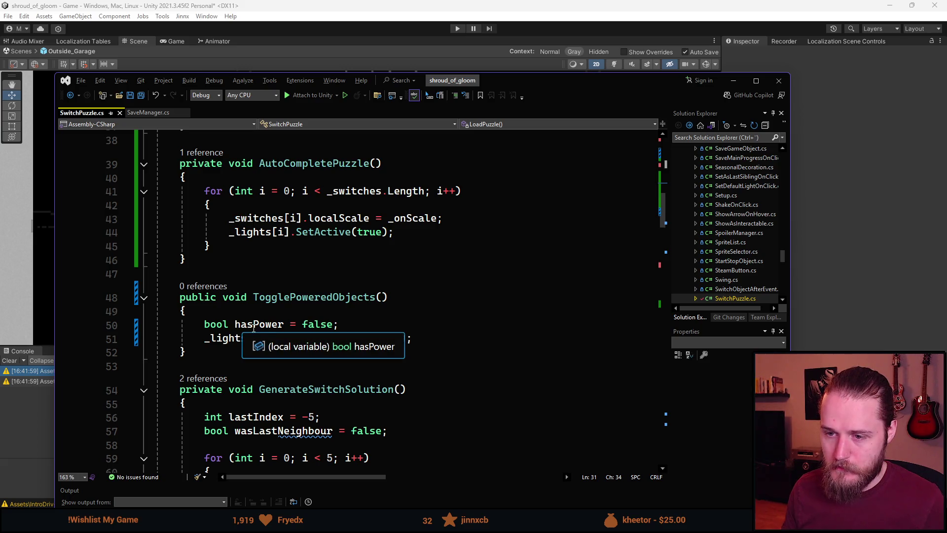
Delete hasPower's false value and add a line bool isSolved = ; below it
{"action": "left_click", "coordinate": [348, 329]}
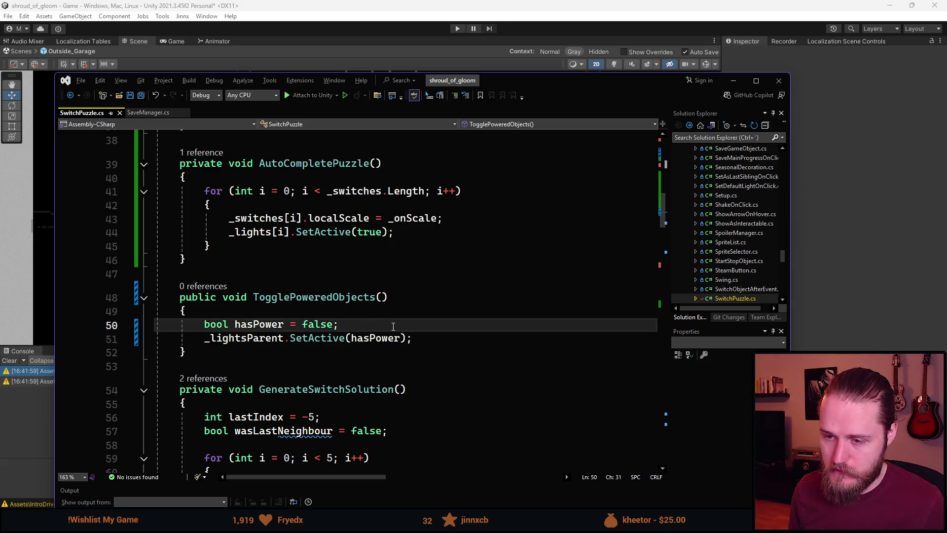
{"action": "key", "text": "Left"}
{"action": "key", "text": "ctrl+BackSpace"}
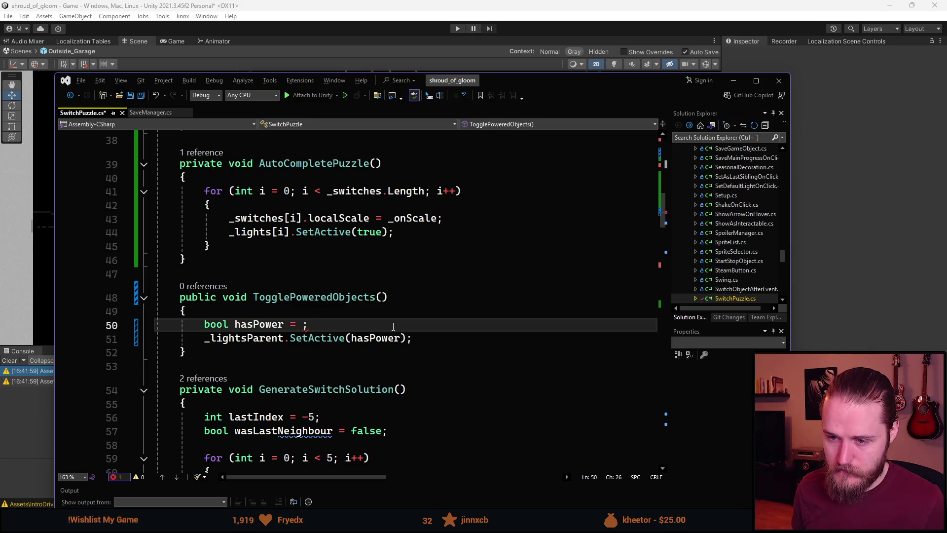
{"action": "key", "text": "Return"}
{"action": "type", "text": "bool "}
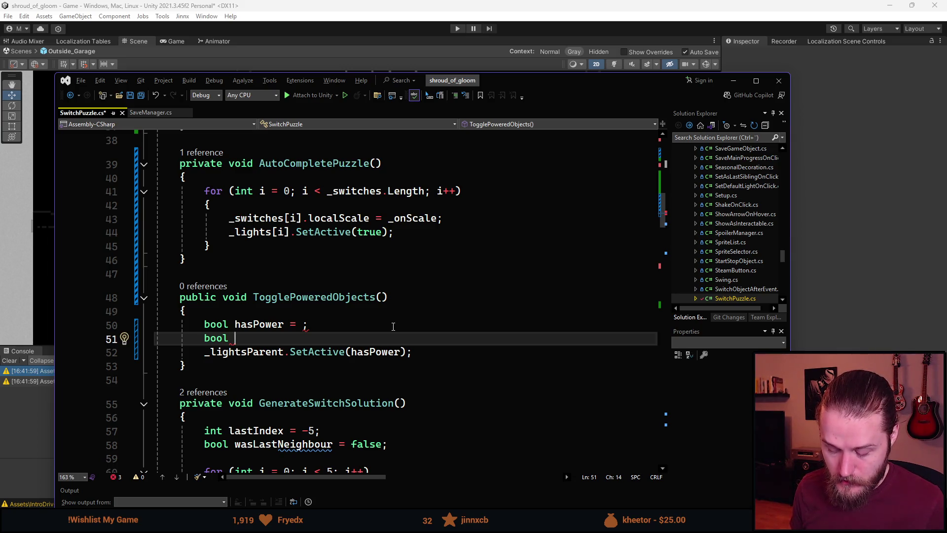
{"action": "type", "text": "isSolved "}
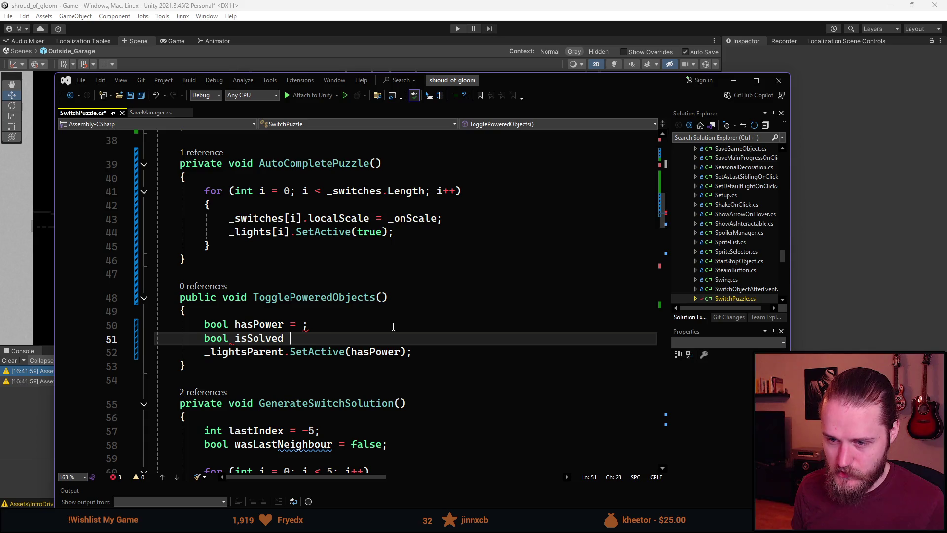
{"action": "type", "text": "= ;"}
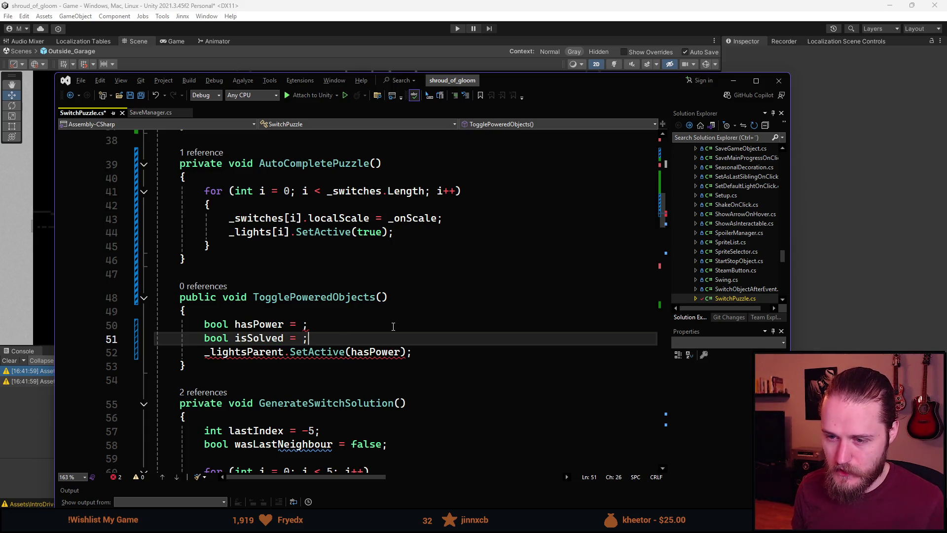
Set isSolved to SaveManager.SaveFile.Progress.IsSwitchCompleted copied from LoadPuzzle, then add a blank line
{"action": "scroll", "coordinate": [443, 330], "scroll_direction": "up", "scroll_amount": 9}
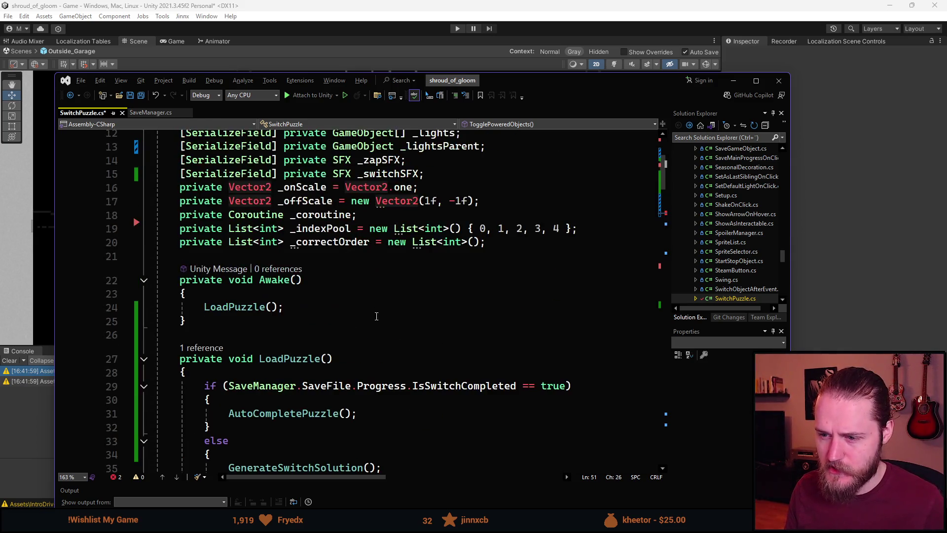
{"action": "scroll", "coordinate": [496, 336], "scroll_direction": "down", "scroll_amount": 2}
{"action": "left_click", "coordinate": [503, 303]}
{"action": "key", "text": "ctrl+Left"}
{"action": "key", "text": "ctrl+Left"}
{"action": "key", "text": "ctrl+Left"}
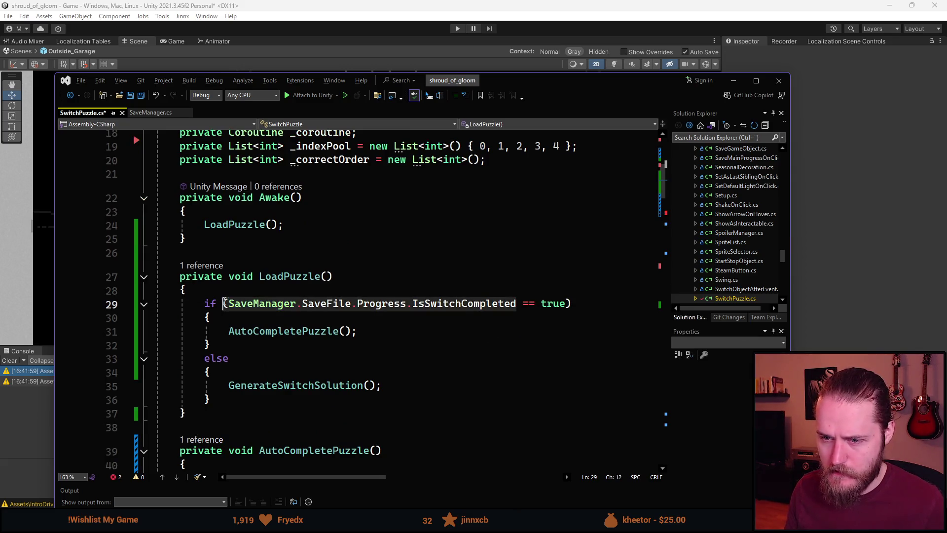
{"action": "scroll", "coordinate": [267, 341], "scroll_direction": "down", "scroll_amount": 7}
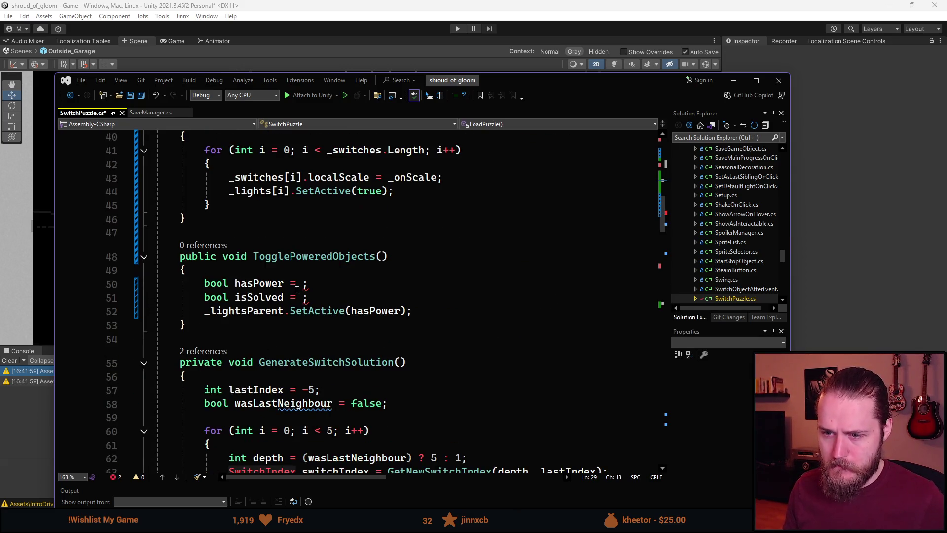
{"action": "left_click", "coordinate": [304, 297]}
{"action": "type", "text": "SaveManager.SaveFile.Progress.IsSwitchCompleted"}
{"action": "scroll", "coordinate": [457, 364], "scroll_direction": "up", "scroll_amount": 1}
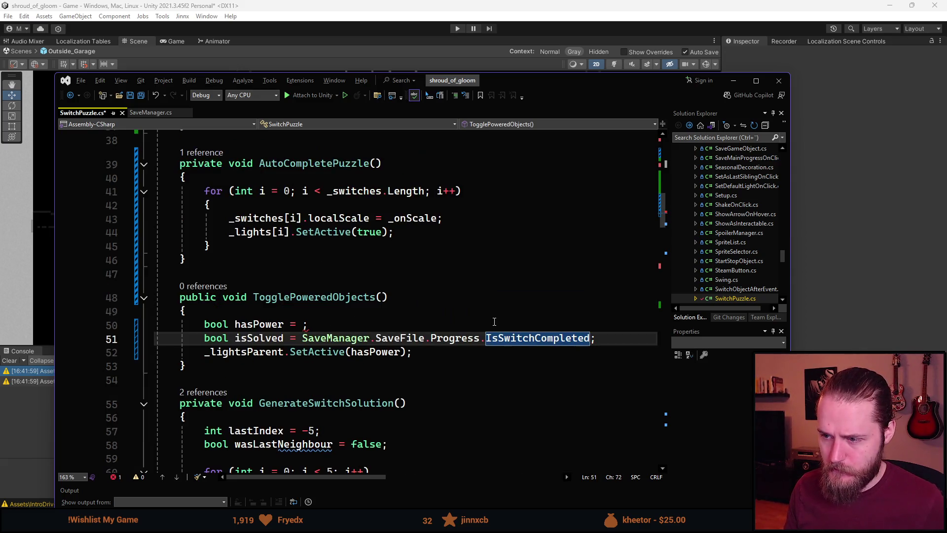
{"action": "left_click", "coordinate": [457, 379]}
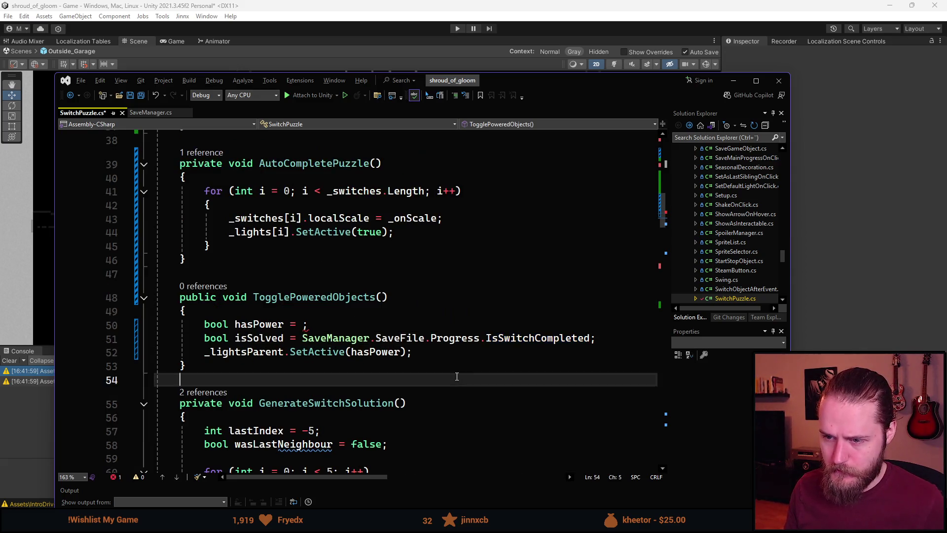
{"action": "left_click", "coordinate": [598, 339]}
{"action": "key", "text": "Return"}
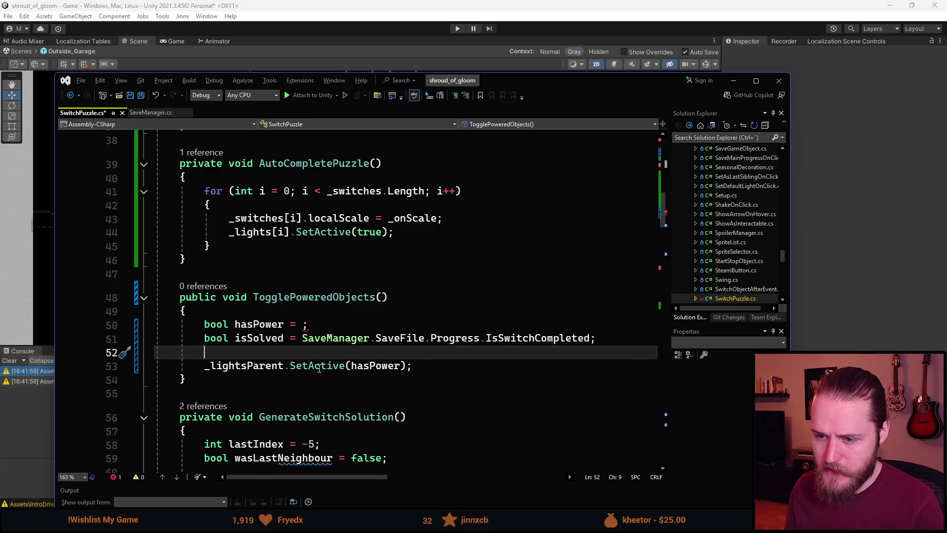
{"action": "left_click", "coordinate": [345, 365]}
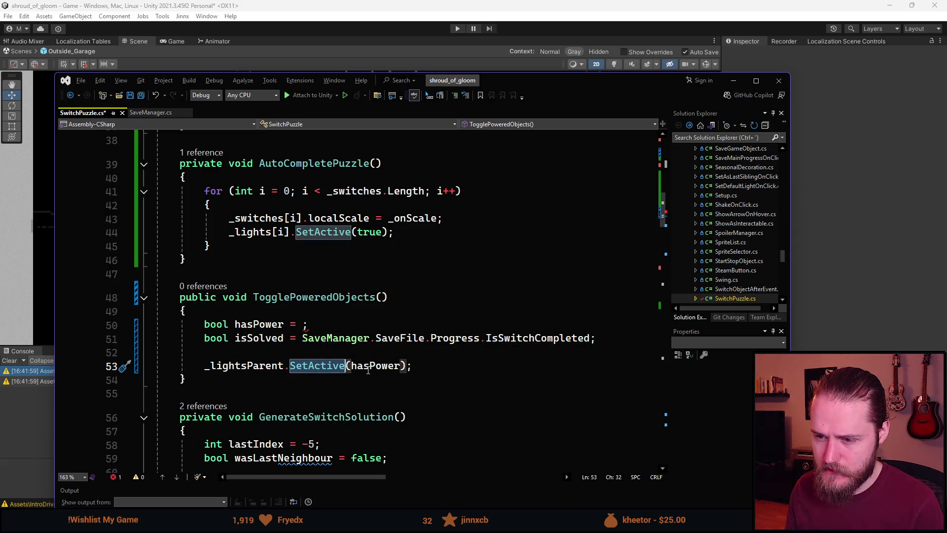
{"action": "left_click", "coordinate": [399, 365]}
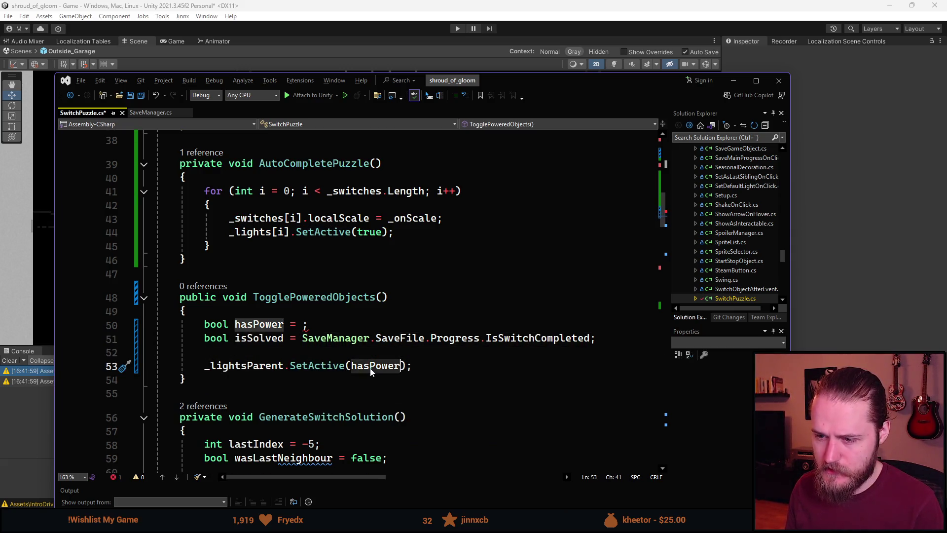
{"action": "left_click", "coordinate": [429, 367]}
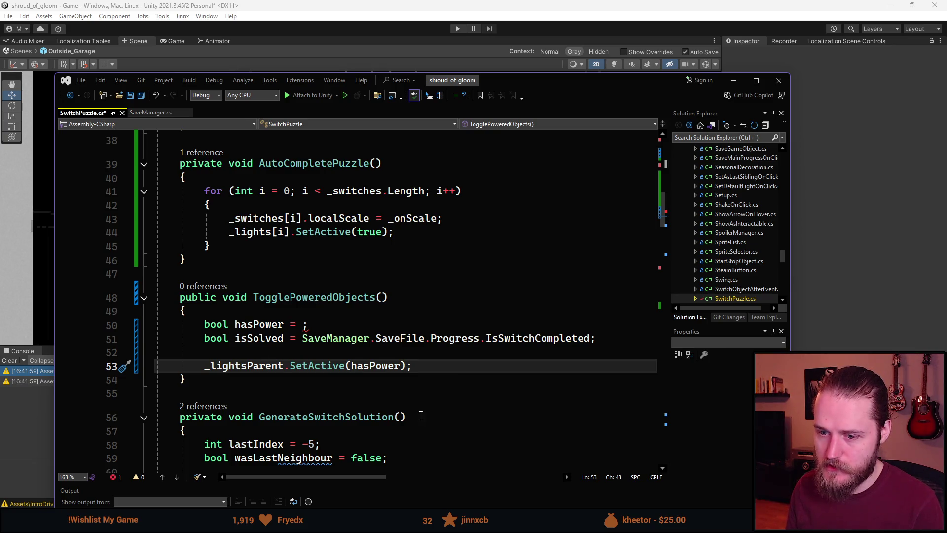
Add _closedCover.SetActive(hasPower && !isSolved); below the lights toggle line
{"action": "key", "text": "Return"}
{"action": "type", "text": "_c"}
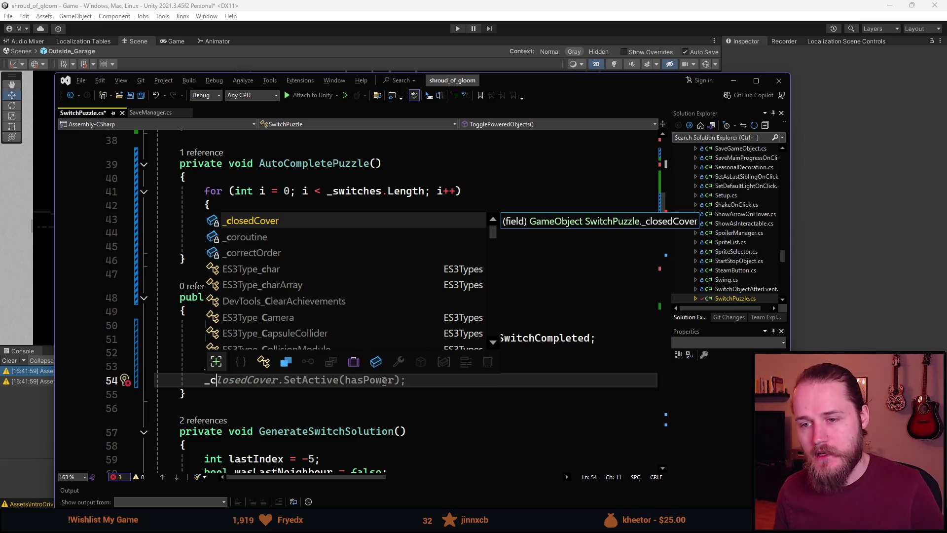
{"action": "key", "text": "Tab"}
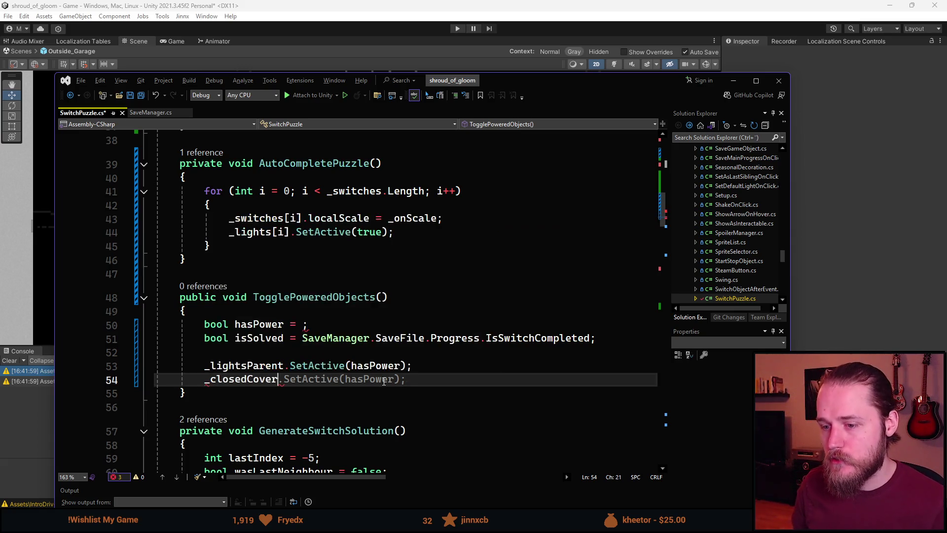
{"action": "key", "text": "Tab"}
{"action": "double_click", "coordinate": [383, 381]}
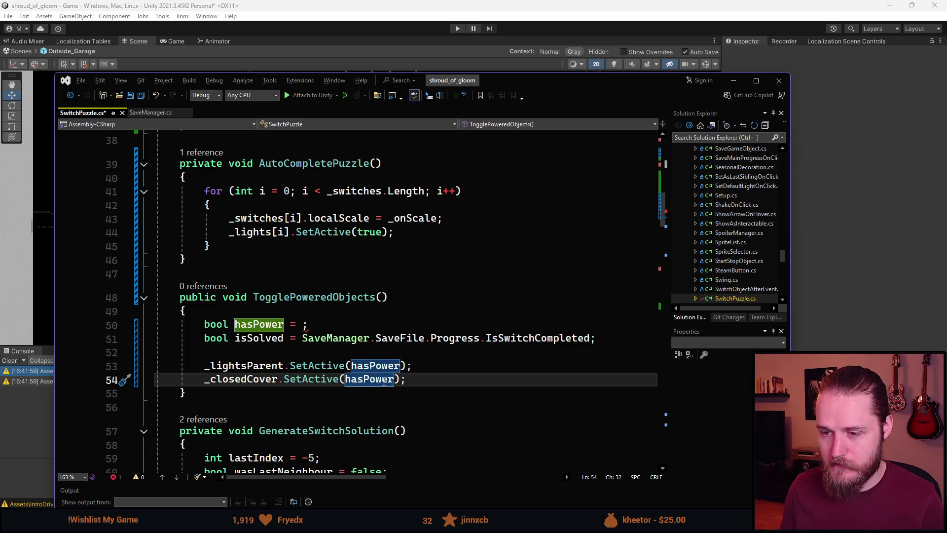
{"action": "key", "text": "Right"}
{"action": "type", "text": "&&"}
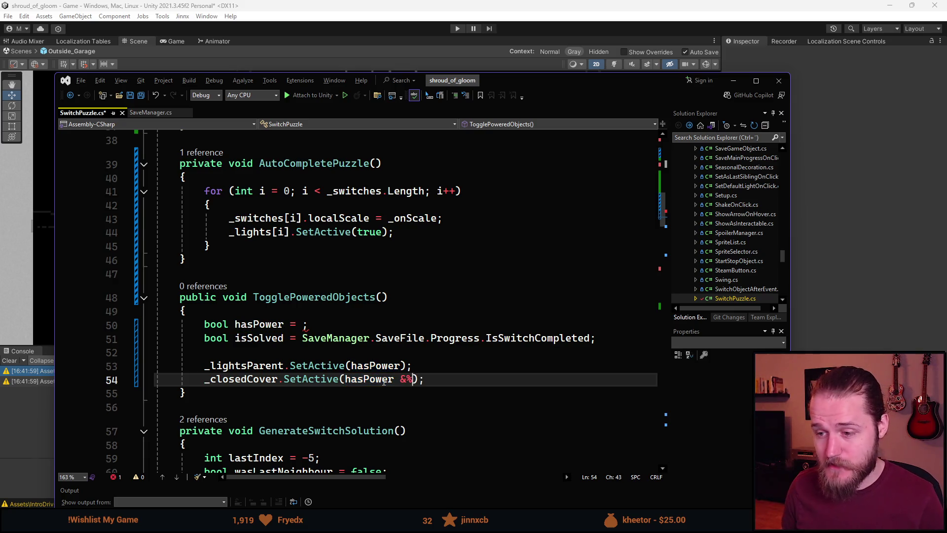
{"action": "type", "text": " !"}
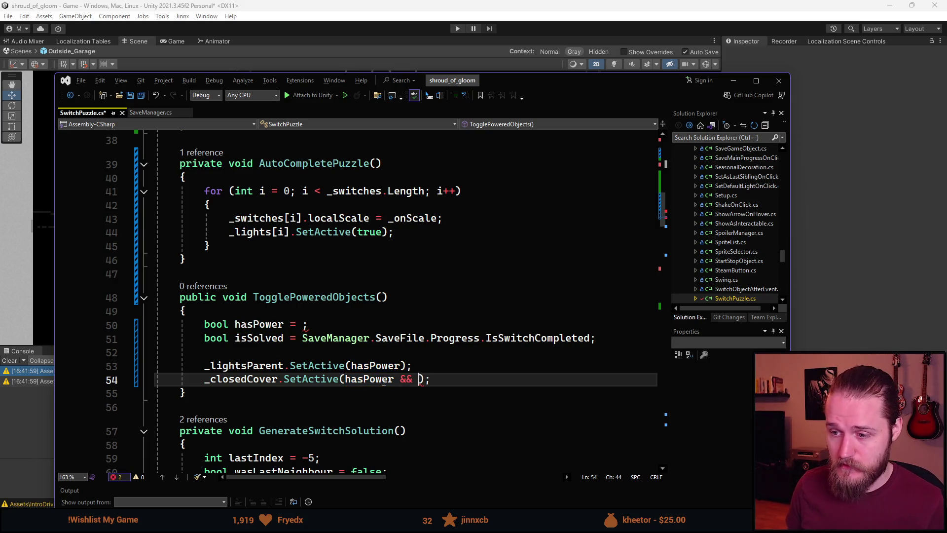
{"action": "type", "text": "isSol"}
{"action": "key", "text": "Tab"}
{"action": "key", "text": "End"}
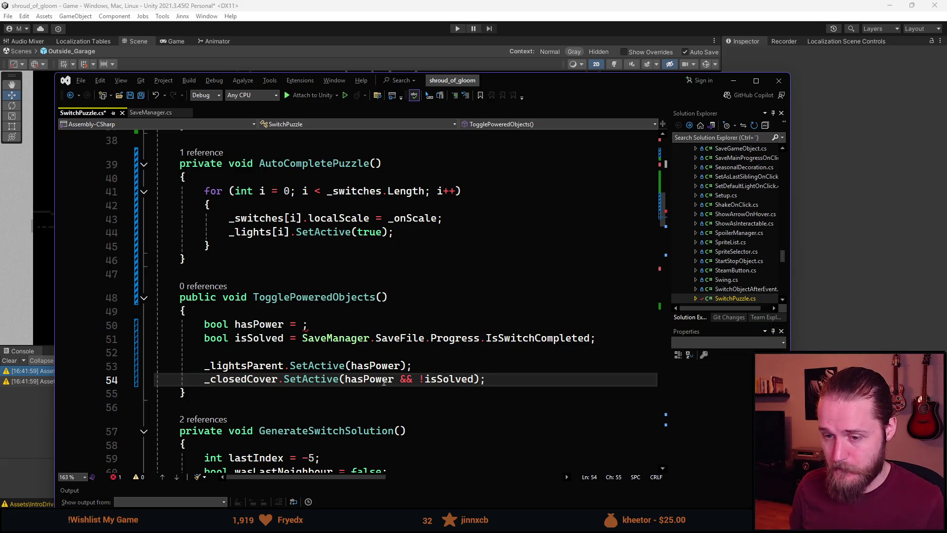